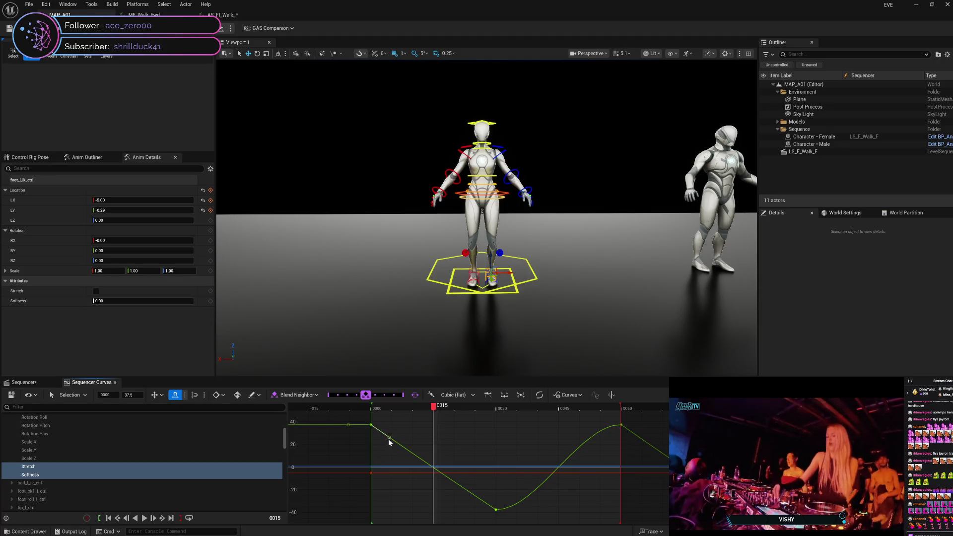
Step: Try moving the lowest curve key up to about -25, then undo the move
{"action": "mouse_move", "coordinate": [390, 439]}
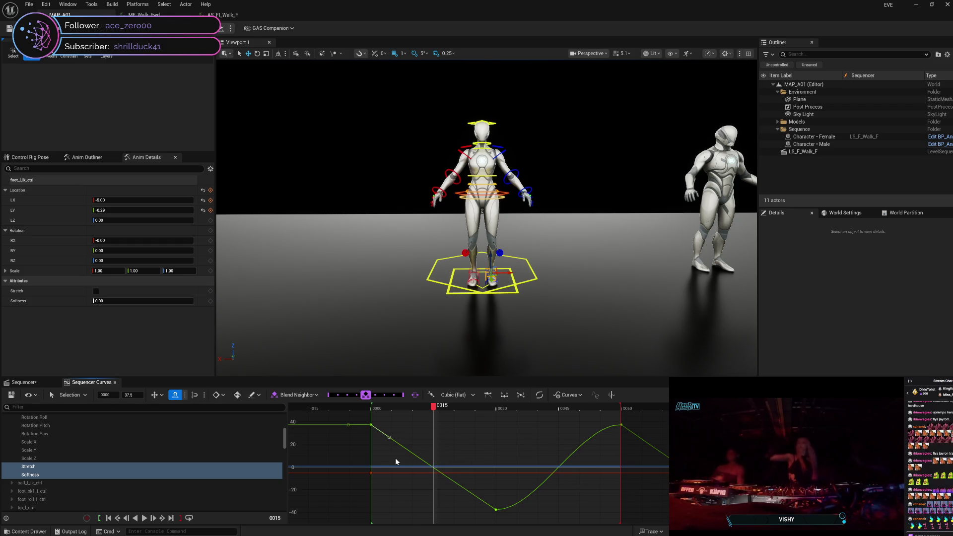
{"action": "left_click_drag", "start_coordinate": [496, 510], "coordinate": [478, 499]}
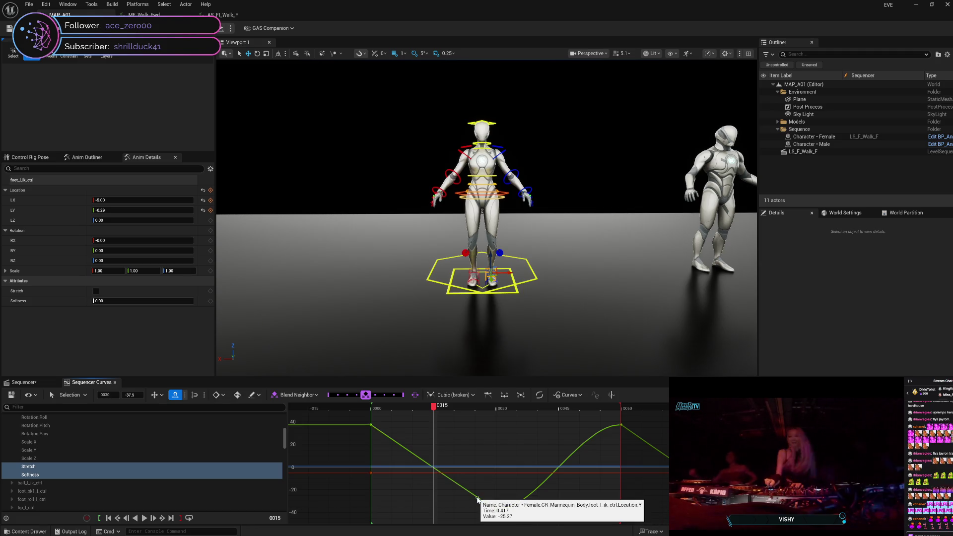
{"action": "key", "text": "ctrl+z"}
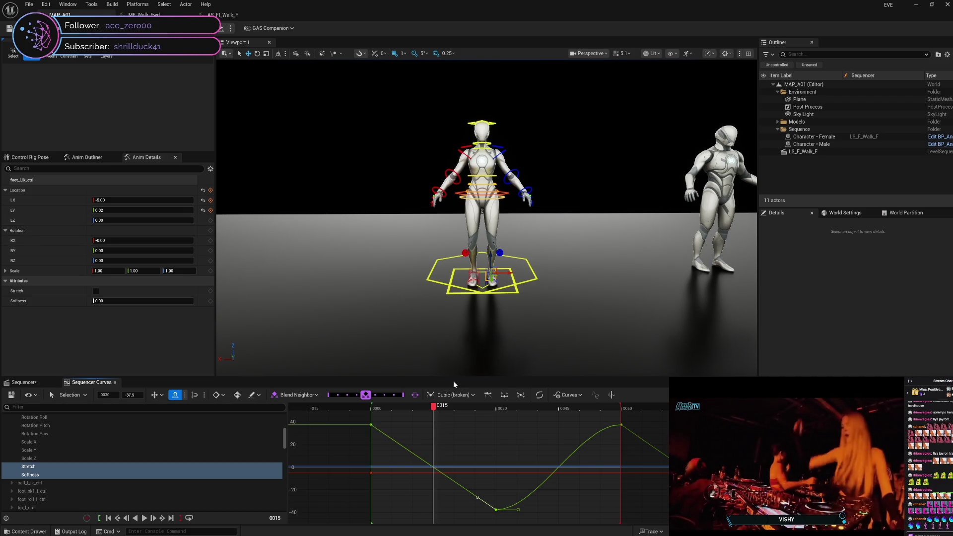
Step: Check the low key's tangent modes (Break) and select the key near frame 0030
{"action": "right_click", "coordinate": [497, 512]}
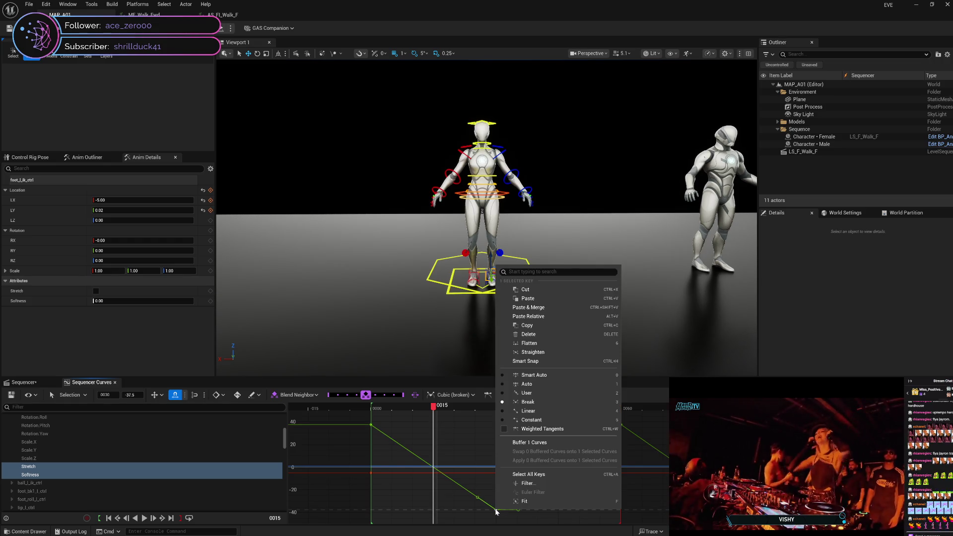
{"action": "left_click", "coordinate": [478, 499]}
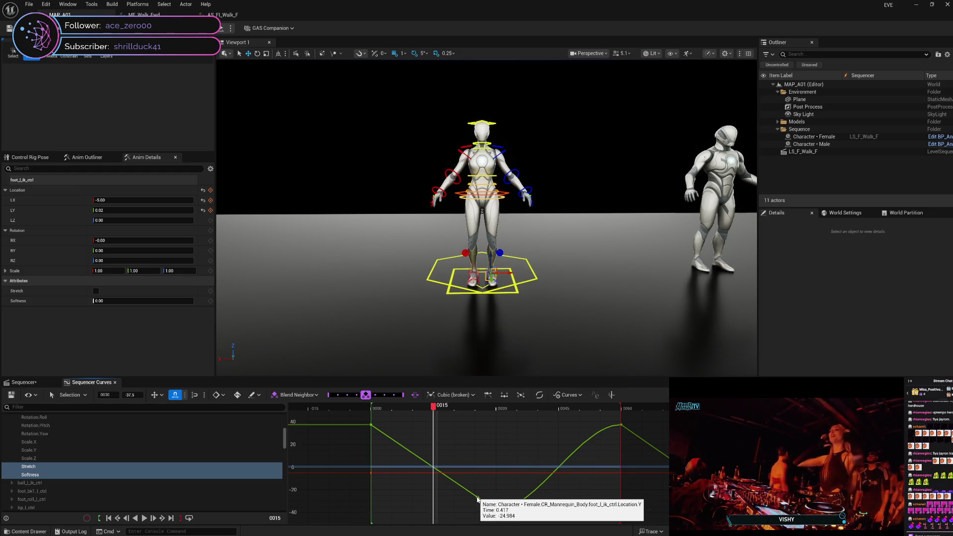
{"action": "right_click", "coordinate": [486, 507]}
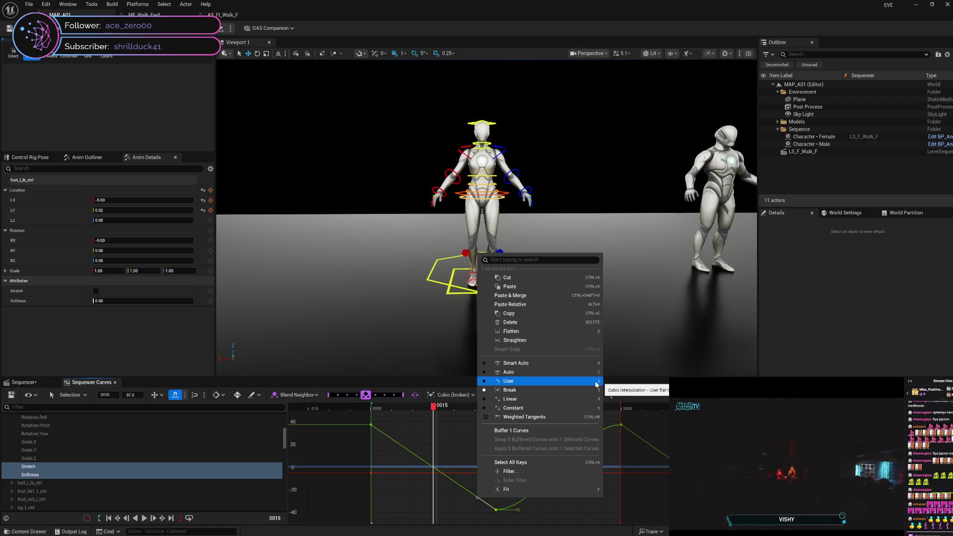
{"action": "right_click", "coordinate": [496, 510]}
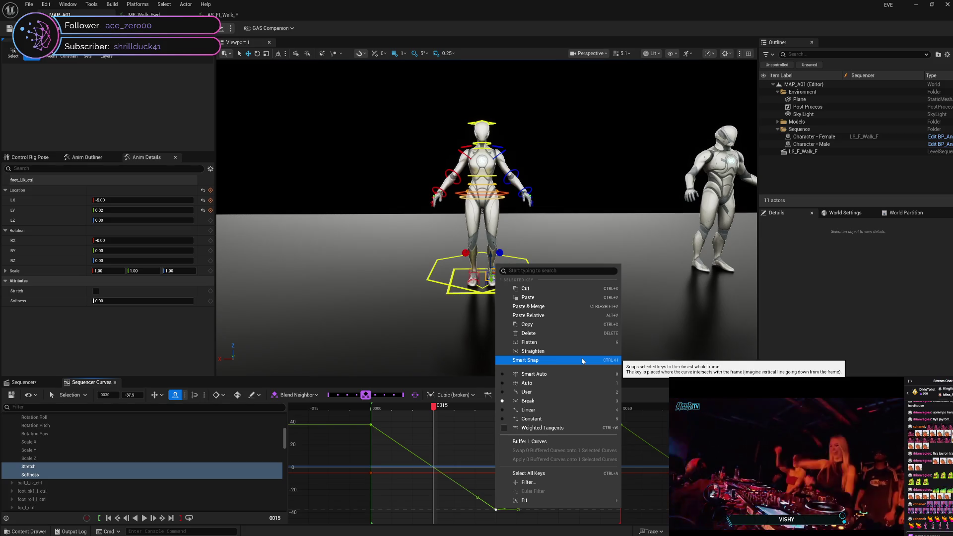
{"action": "left_click", "coordinate": [478, 499]}
{"action": "left_click", "coordinate": [496, 510]}
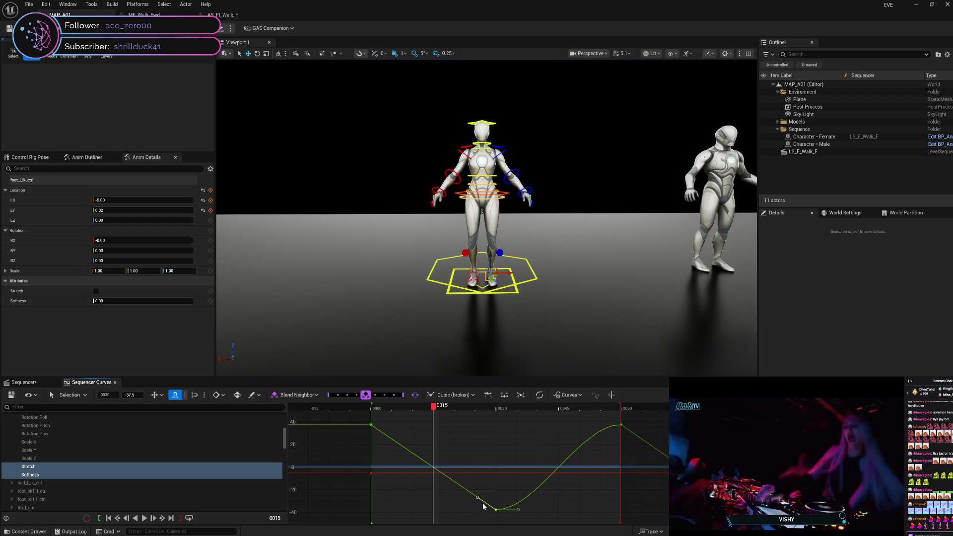
{"action": "mouse_move", "coordinate": [494, 508]}
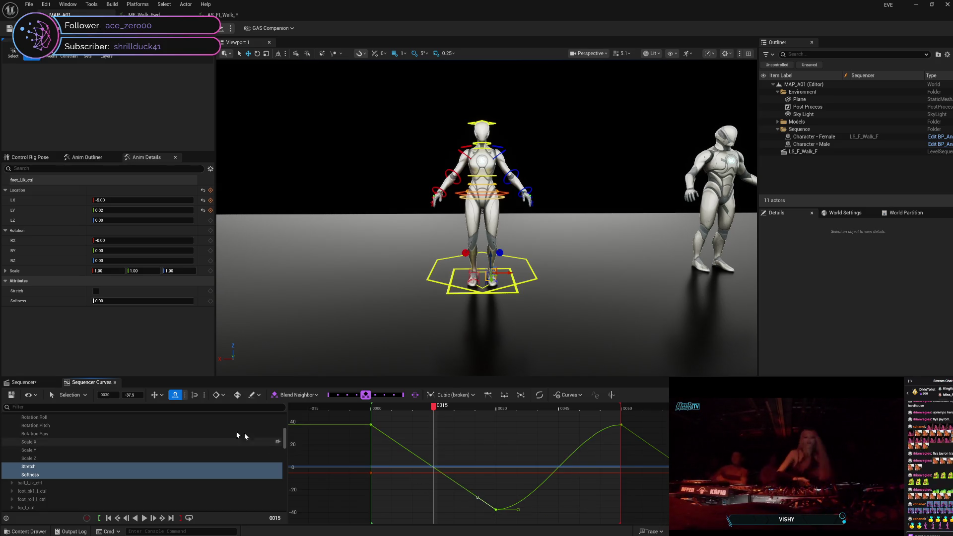
Step: Check the Selection tool dropdown, then bring up the Curve Editor's eye View Options menu
{"action": "left_click", "coordinate": [85, 396]}
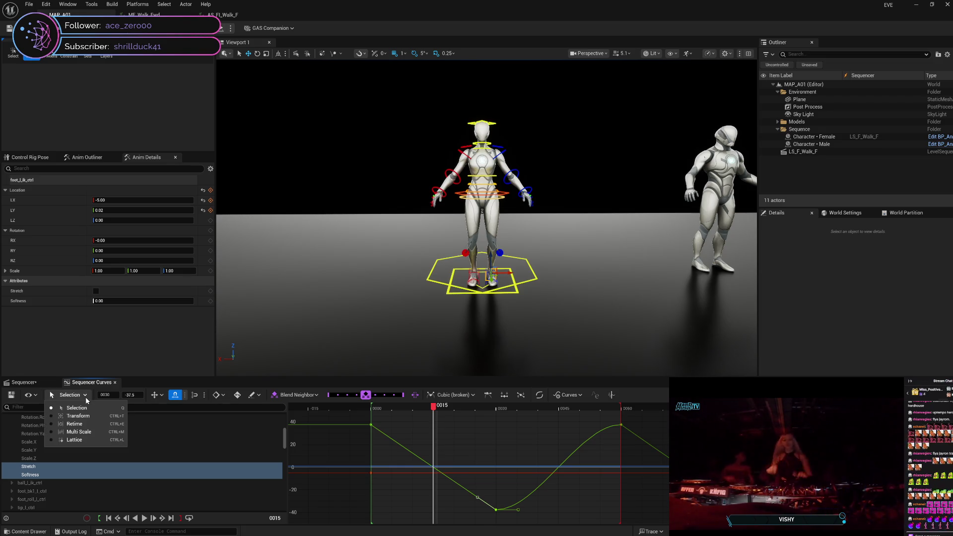
{"action": "left_click", "coordinate": [85, 395]}
{"action": "left_click", "coordinate": [41, 396]}
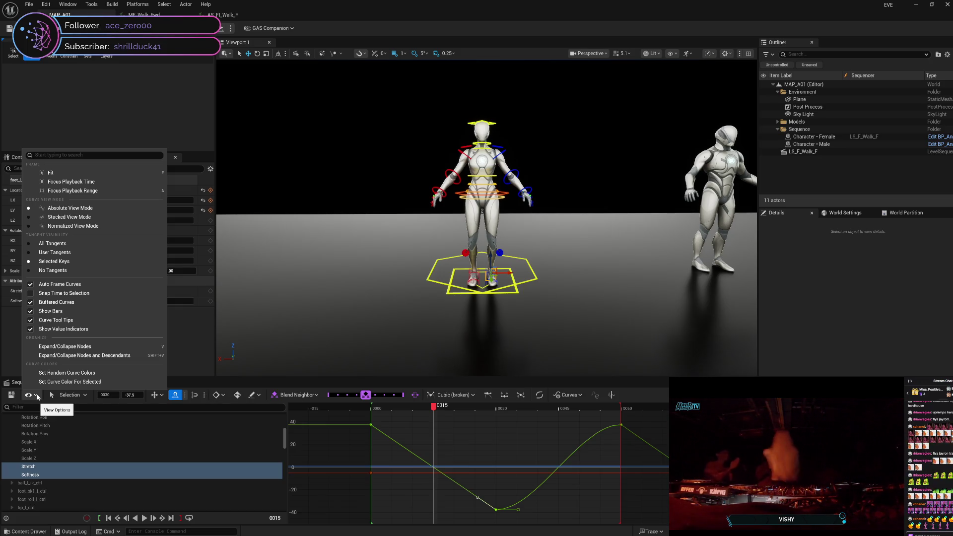
Step: Close View Options, review the axis-lock choices, and set grid spacing to Automatic
{"action": "left_click", "coordinate": [37, 396]}
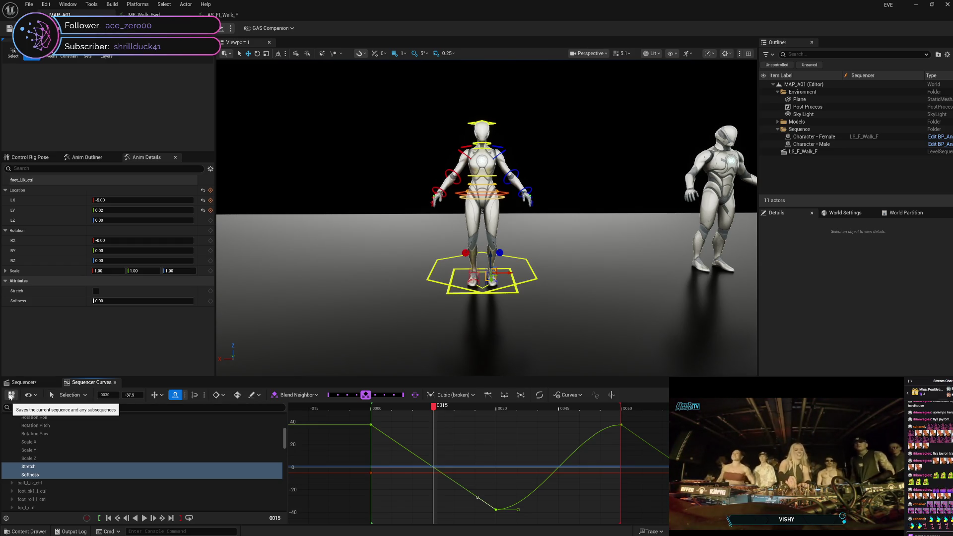
{"action": "left_click", "coordinate": [163, 396]}
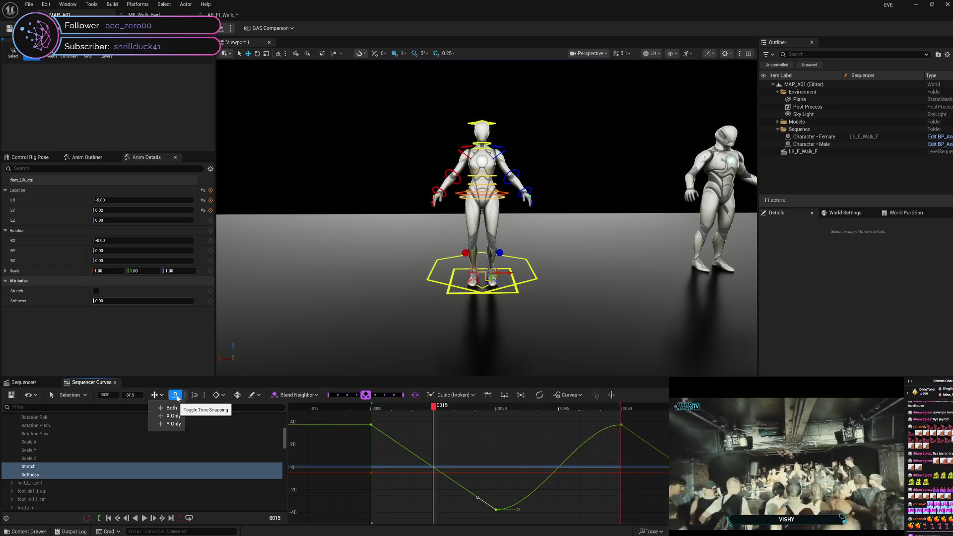
{"action": "left_click", "coordinate": [184, 397]}
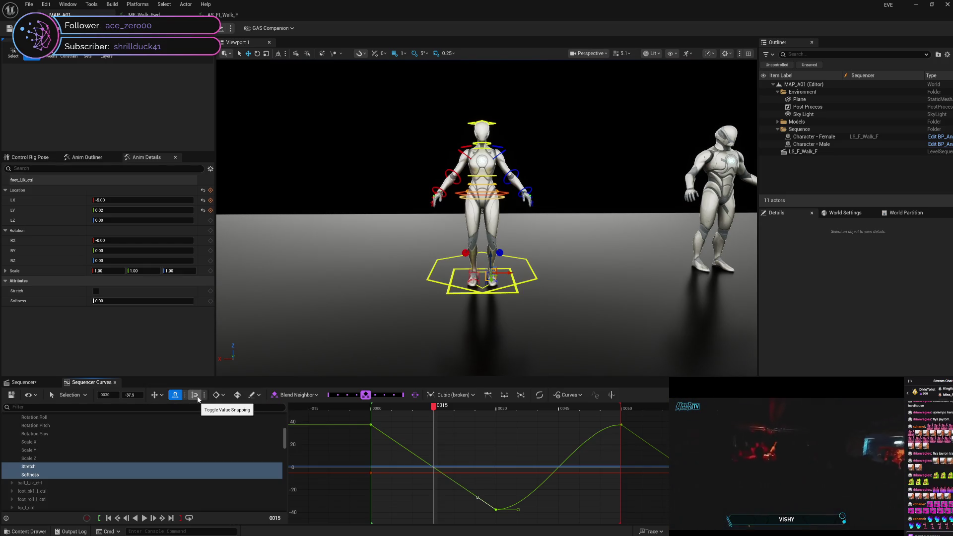
{"action": "left_click", "coordinate": [205, 396]}
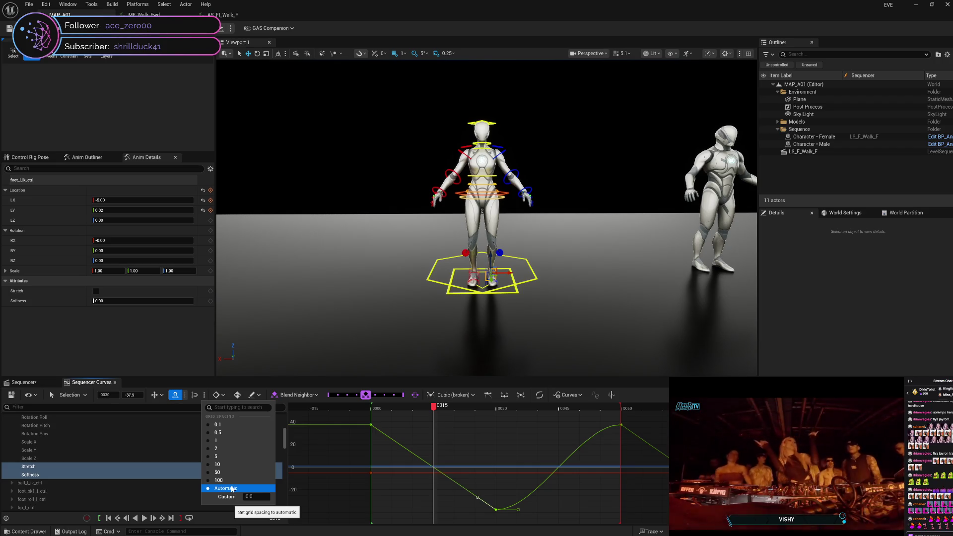
{"action": "left_click", "coordinate": [206, 397]}
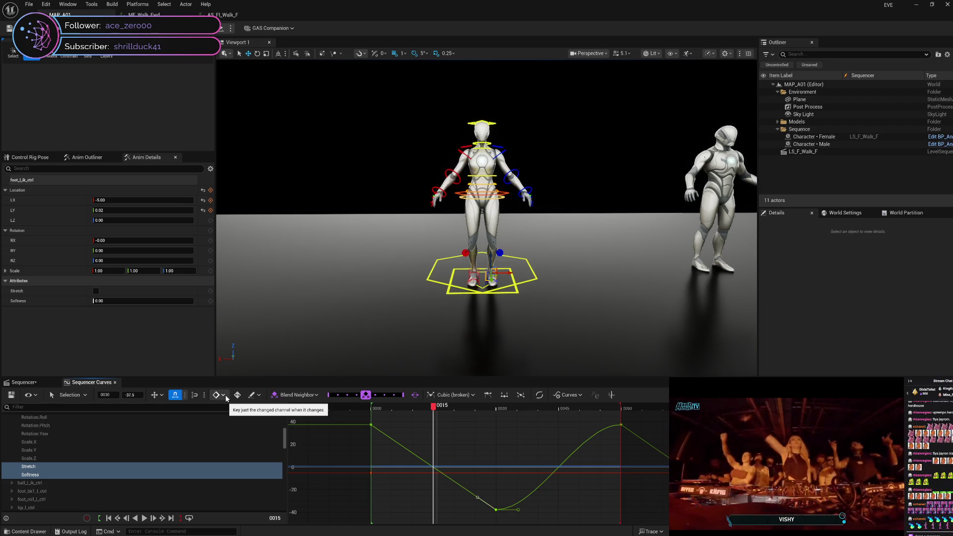
{"action": "left_click", "coordinate": [224, 395]}
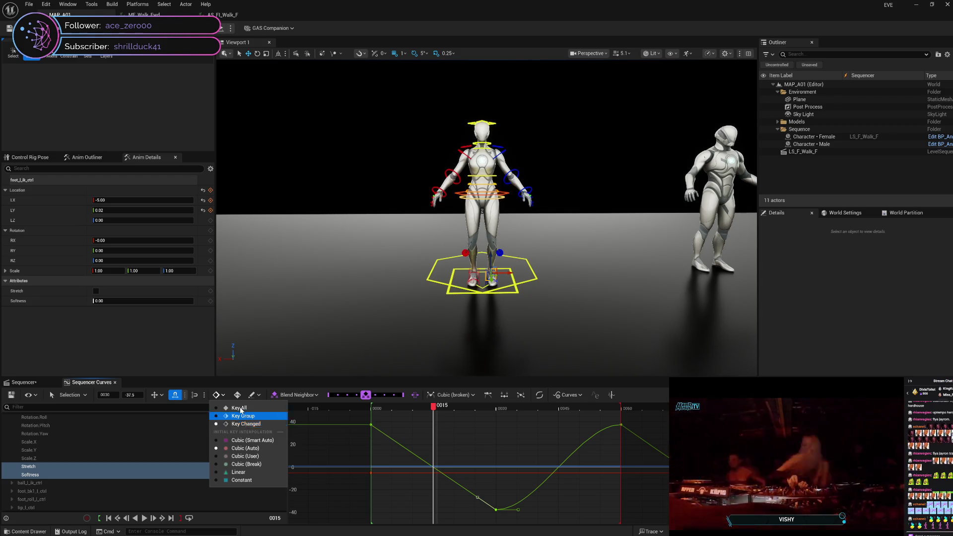
{"action": "left_click", "coordinate": [224, 396]}
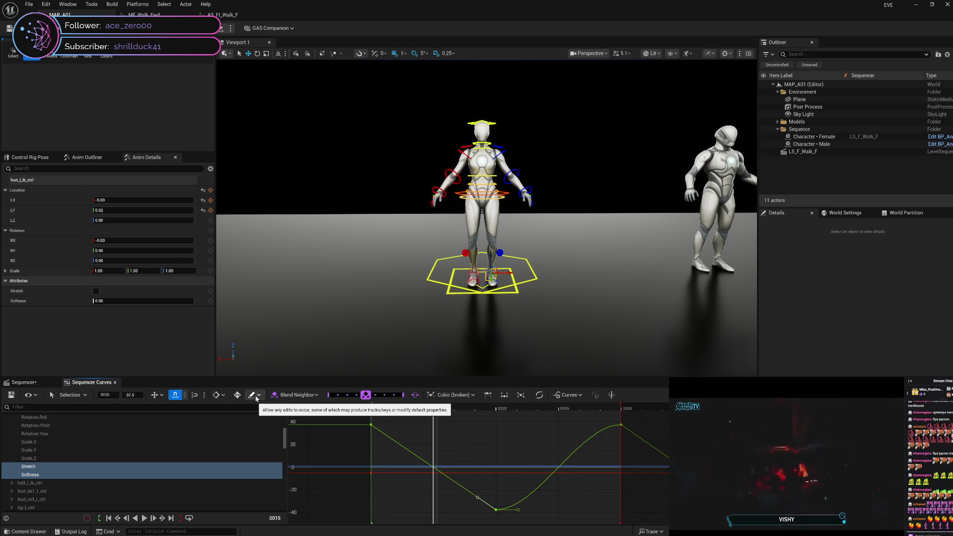
{"action": "left_click", "coordinate": [256, 398]}
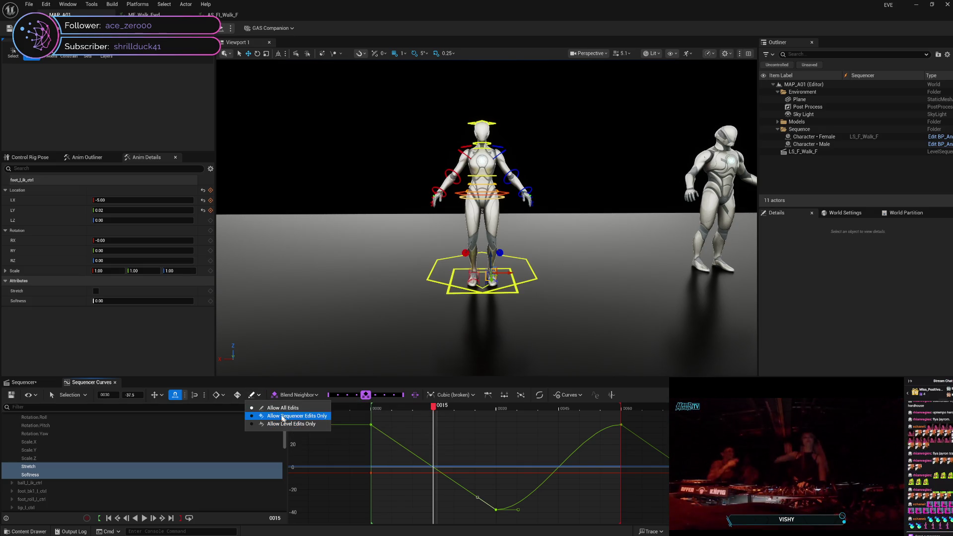
{"action": "left_click", "coordinate": [260, 395]}
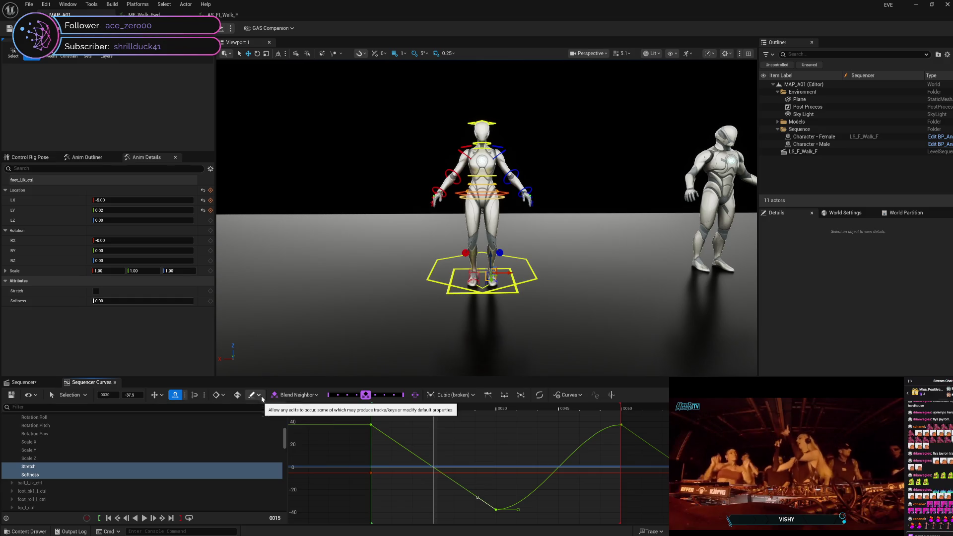
{"action": "left_click", "coordinate": [316, 396]}
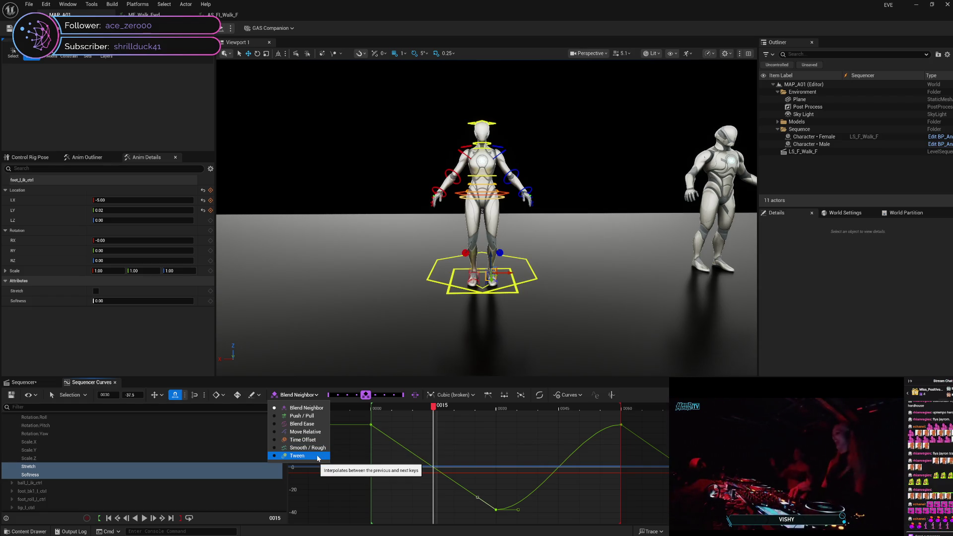
{"action": "left_click", "coordinate": [297, 394]}
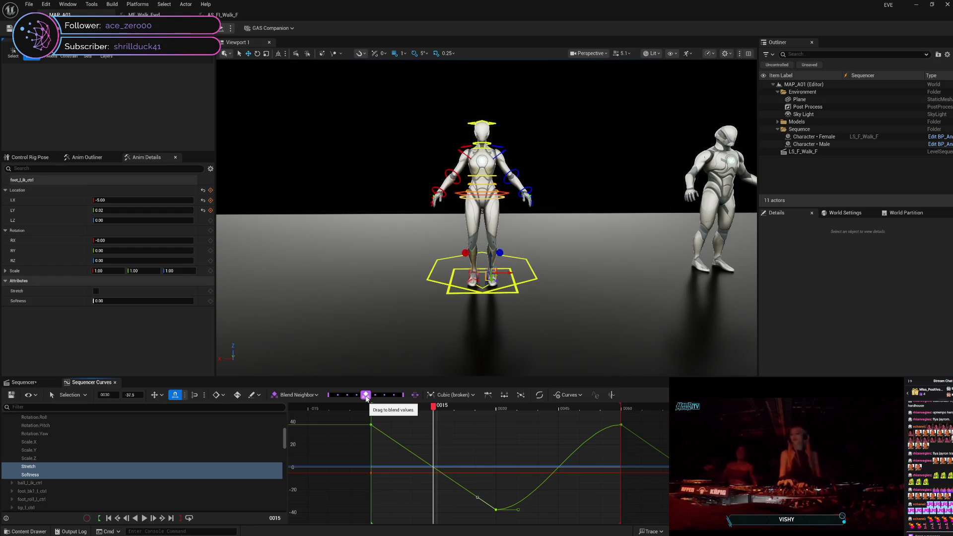
{"action": "mouse_move", "coordinate": [366, 396]}
{"action": "left_mouse_down"}
{"action": "mouse_move", "coordinate": [400, 401]}
{"action": "mouse_move", "coordinate": [325, 396]}
{"action": "mouse_move", "coordinate": [403, 395]}
{"action": "mouse_move", "coordinate": [329, 401]}
{"action": "mouse_move", "coordinate": [369, 400]}
{"action": "left_mouse_up"}
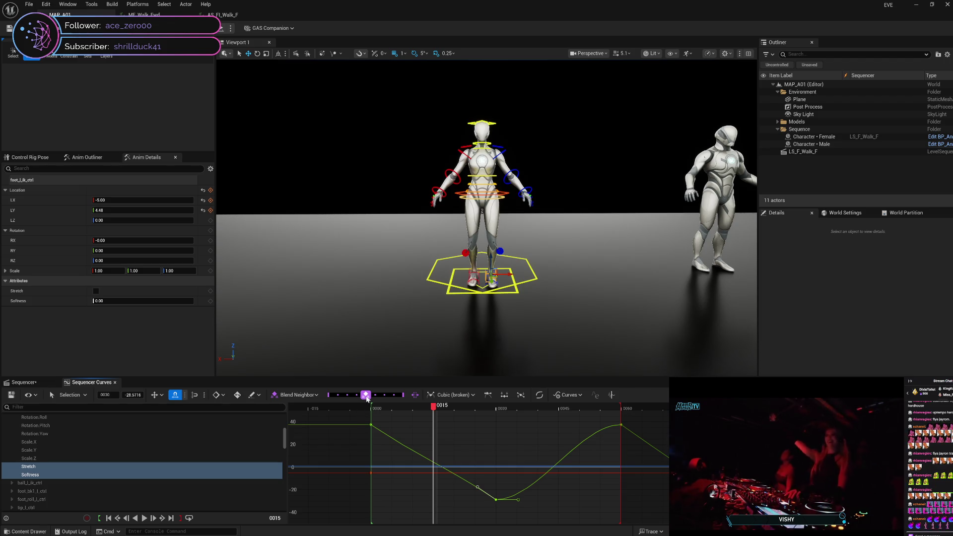
{"action": "left_click_drag", "start_coordinate": [365, 396], "coordinate": [361, 396]}
{"action": "left_click", "coordinate": [357, 397]}
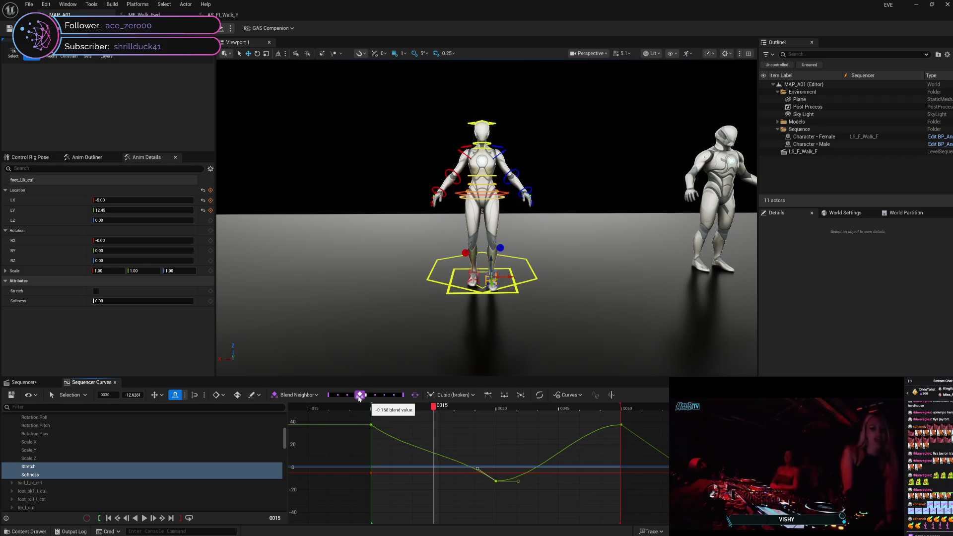
{"action": "mouse_move", "coordinate": [366, 396]}
{"action": "left_mouse_down"}
{"action": "mouse_move", "coordinate": [376, 403]}
{"action": "mouse_move", "coordinate": [323, 402]}
{"action": "mouse_move", "coordinate": [402, 396]}
{"action": "mouse_move", "coordinate": [359, 400]}
{"action": "mouse_move", "coordinate": [378, 402]}
{"action": "left_mouse_up"}
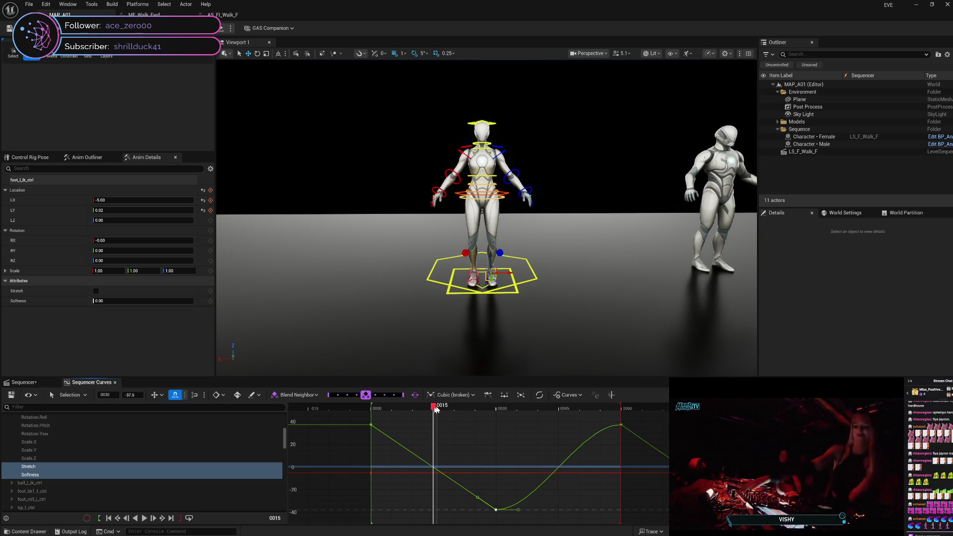
Step: Inspect the low key's options and move the playhead to frame 0030
{"action": "mouse_move", "coordinate": [434, 410]}
{"action": "left_mouse_down"}
{"action": "mouse_move", "coordinate": [500, 414]}
{"action": "mouse_move", "coordinate": [436, 409]}
{"action": "left_mouse_up"}
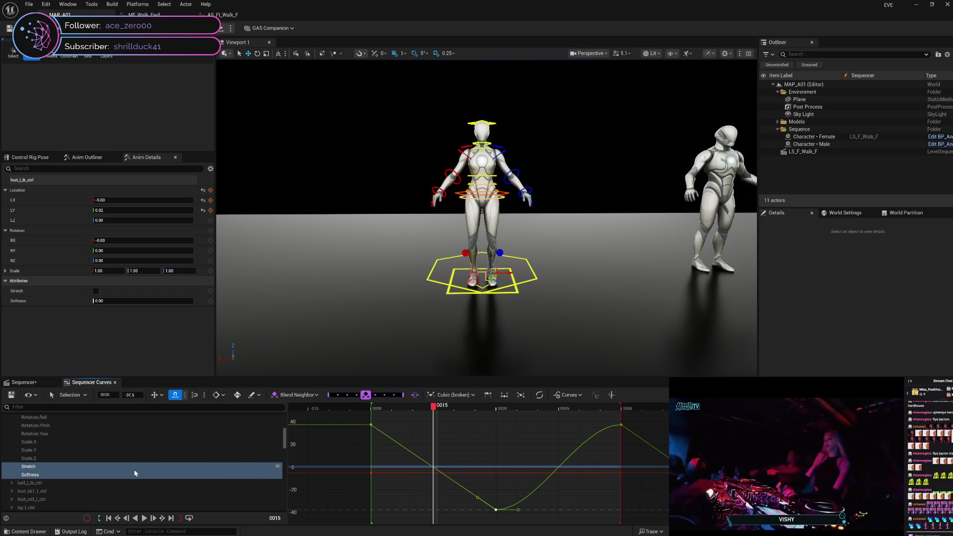
{"action": "right_click", "coordinate": [496, 511]}
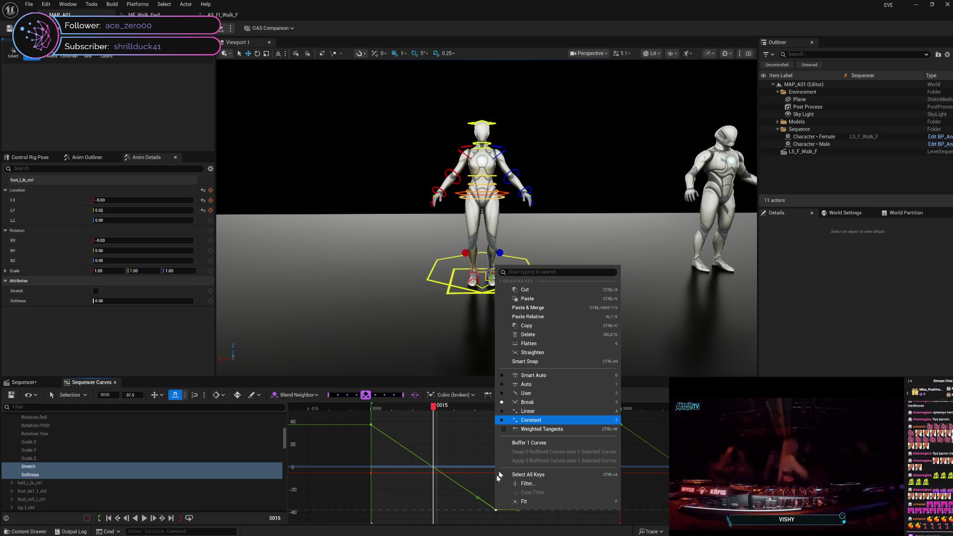
{"action": "right_click", "coordinate": [477, 502]}
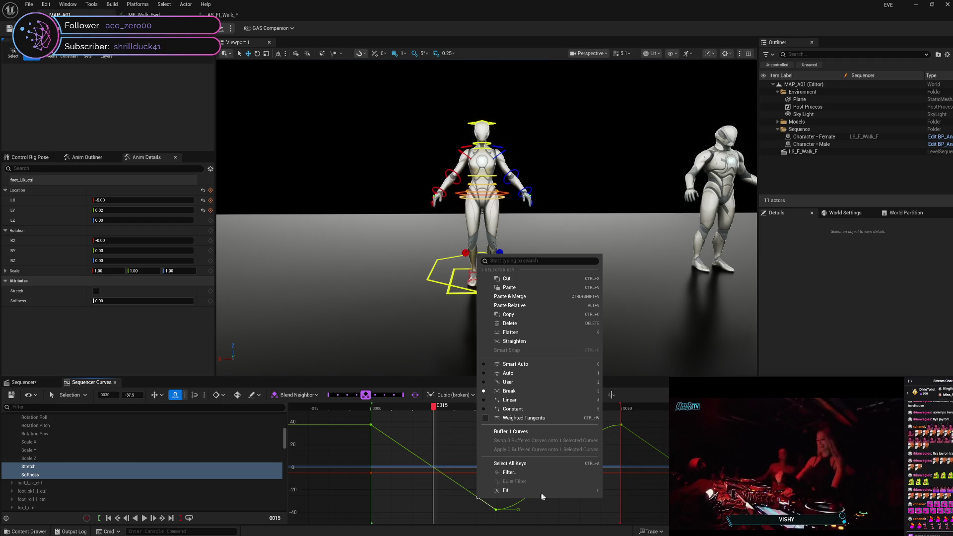
{"action": "left_click", "coordinate": [434, 407]}
{"action": "key", "text": "Left"}
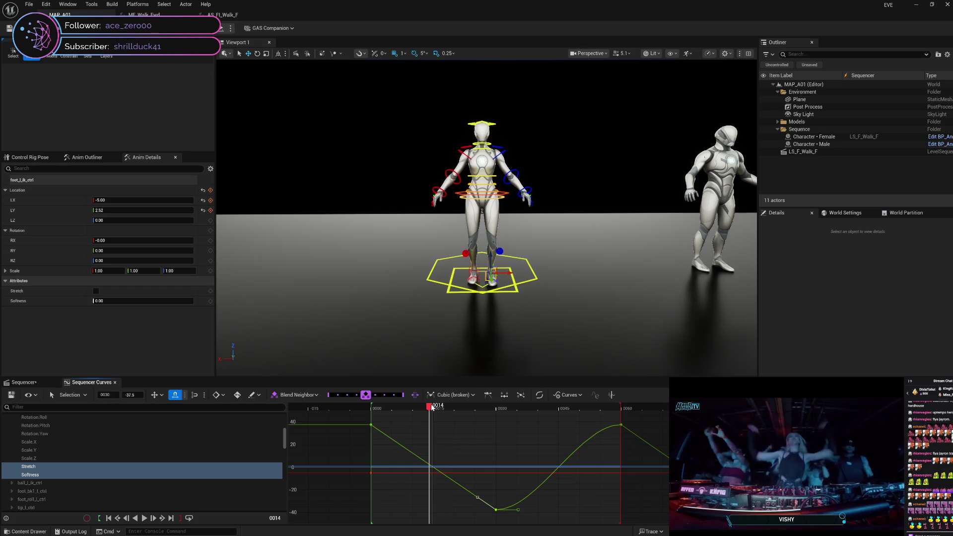
{"action": "key", "text": "Right"}
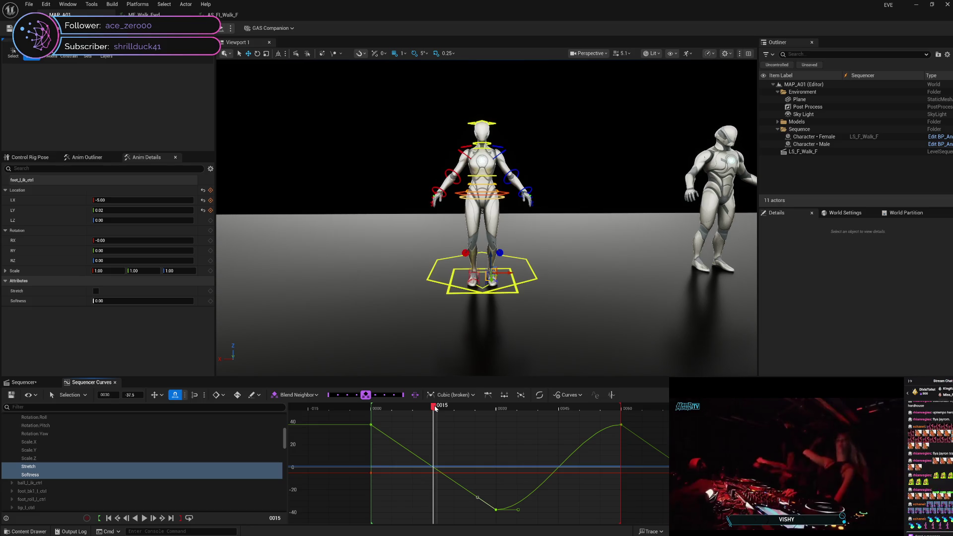
{"action": "mouse_move", "coordinate": [435, 409]}
{"action": "left_mouse_down"}
{"action": "mouse_move", "coordinate": [623, 406]}
{"action": "mouse_move", "coordinate": [375, 429]}
{"action": "mouse_move", "coordinate": [497, 424]}
{"action": "left_mouse_up"}
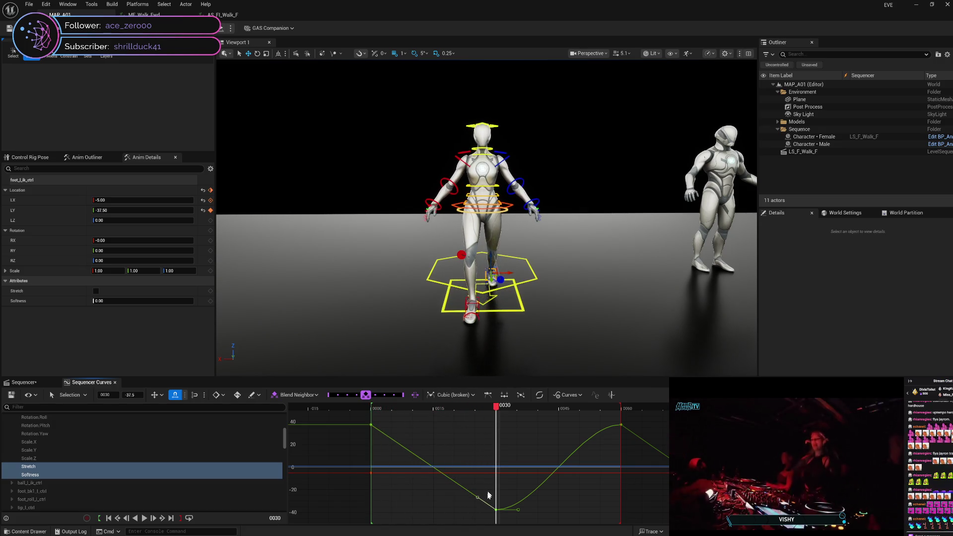
Step: Set the frame-30 key's tangents to Linear, then to Auto
{"action": "mouse_move", "coordinate": [497, 510]}
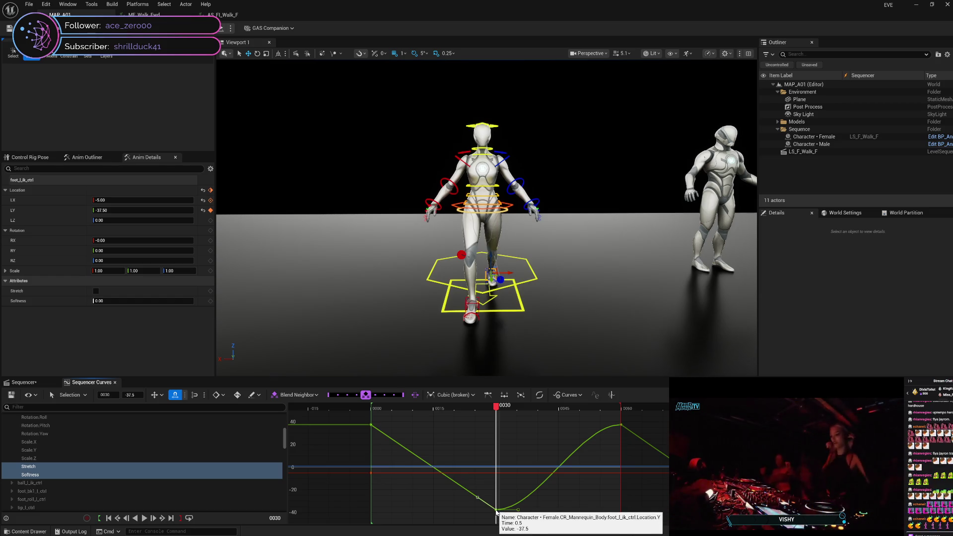
{"action": "right_click", "coordinate": [497, 512]}
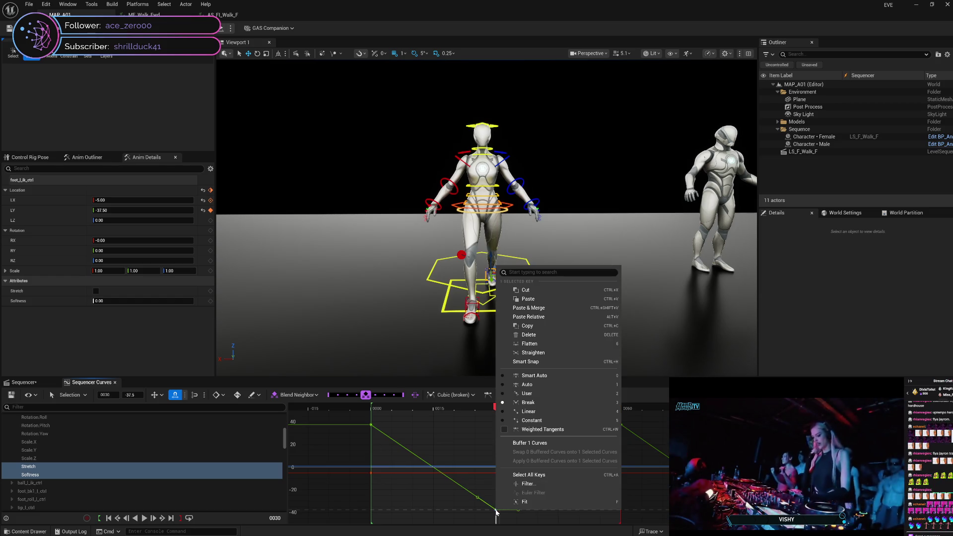
{"action": "left_click", "coordinate": [549, 414]}
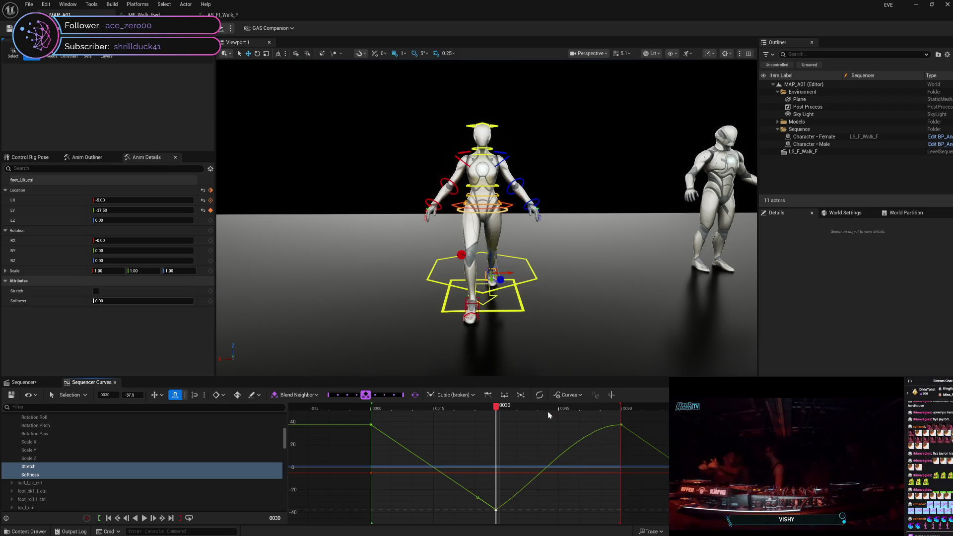
{"action": "right_click", "coordinate": [497, 512]}
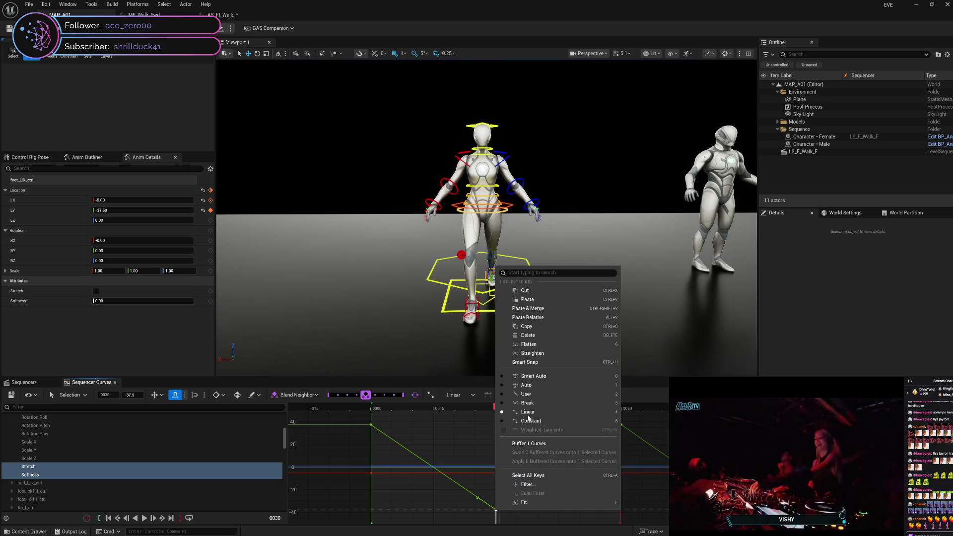
{"action": "left_click", "coordinate": [527, 386]}
Step: Reselect the frame-30 key and switch it back to Linear
{"action": "left_click", "coordinate": [531, 525]}
{"action": "left_click", "coordinate": [497, 510]}
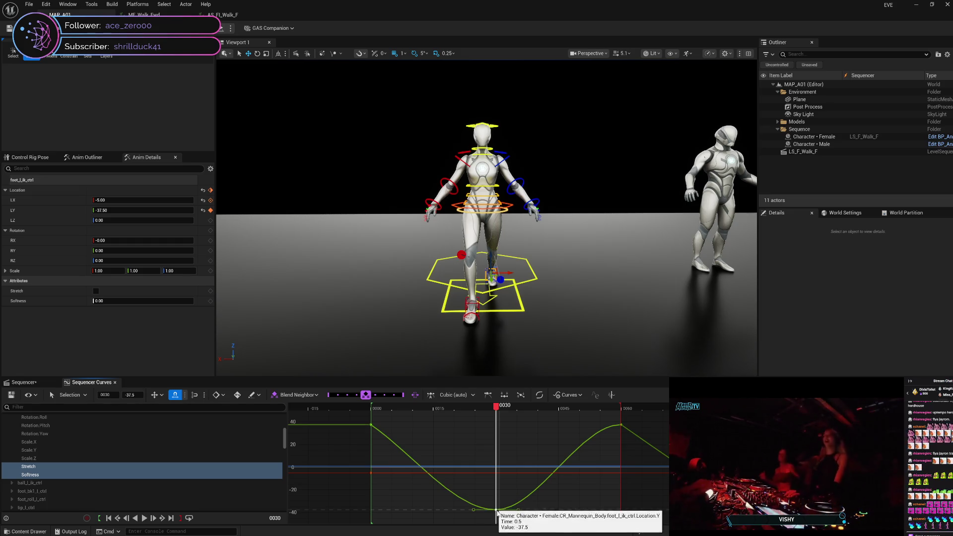
{"action": "right_click", "coordinate": [496, 511]}
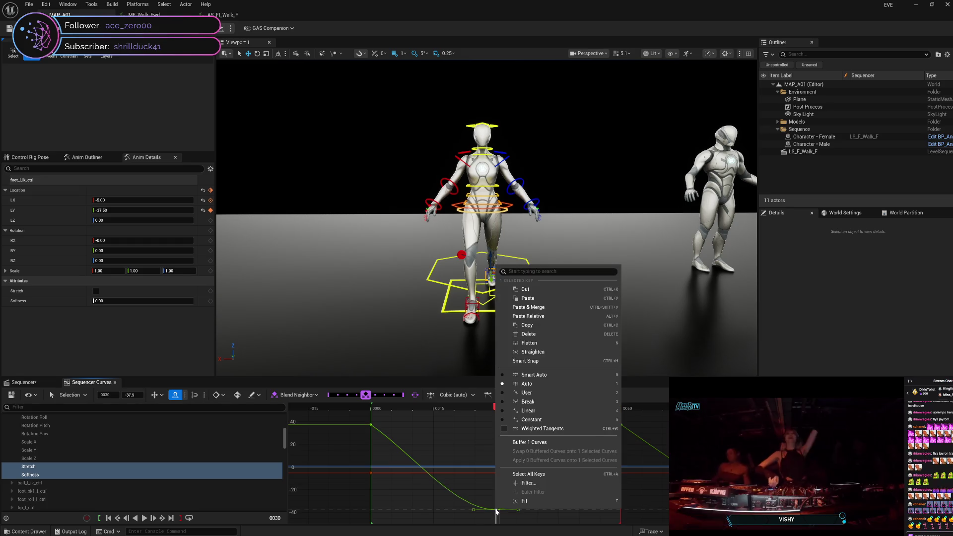
{"action": "left_click", "coordinate": [549, 413]}
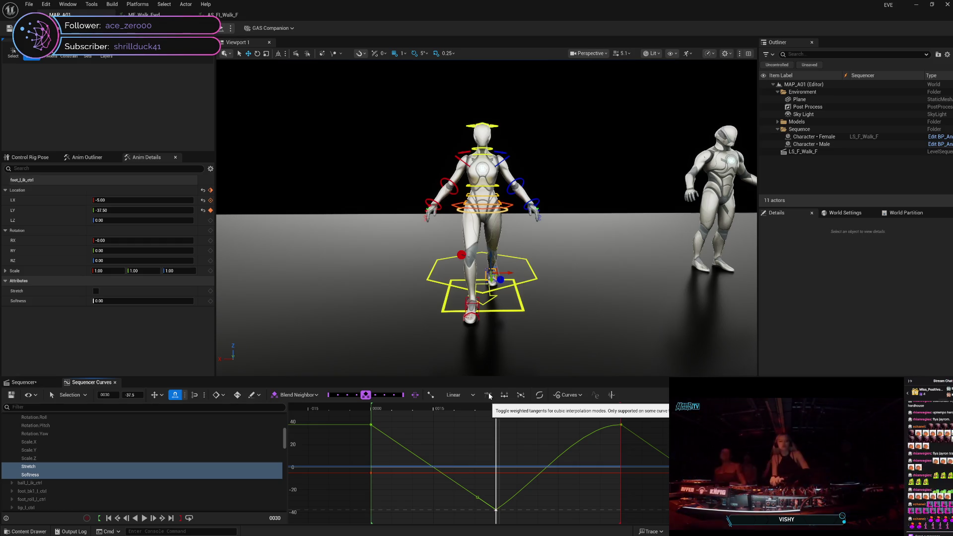
Step: Review the curve's pre- and post-infinity options, leaving them Constant
{"action": "left_click", "coordinate": [579, 396]}
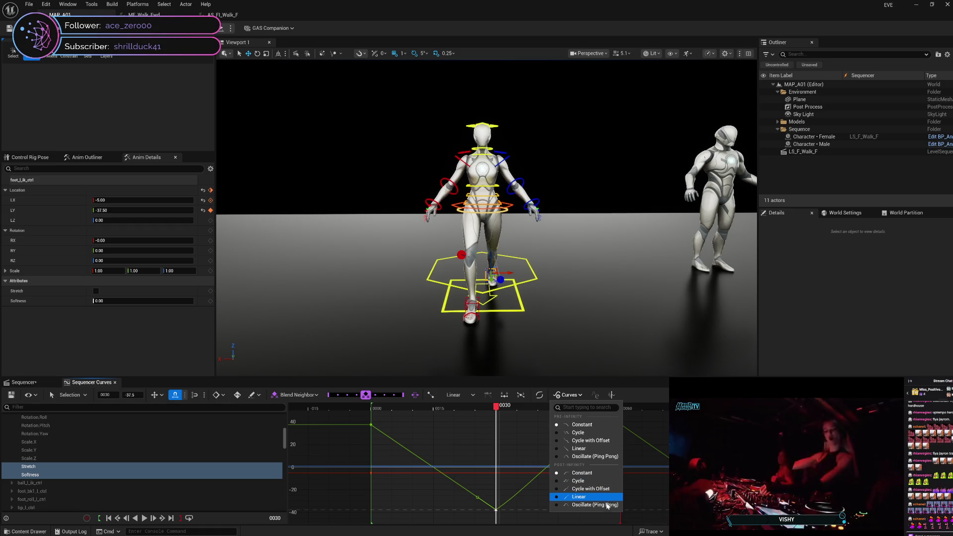
{"action": "left_click", "coordinate": [566, 395]}
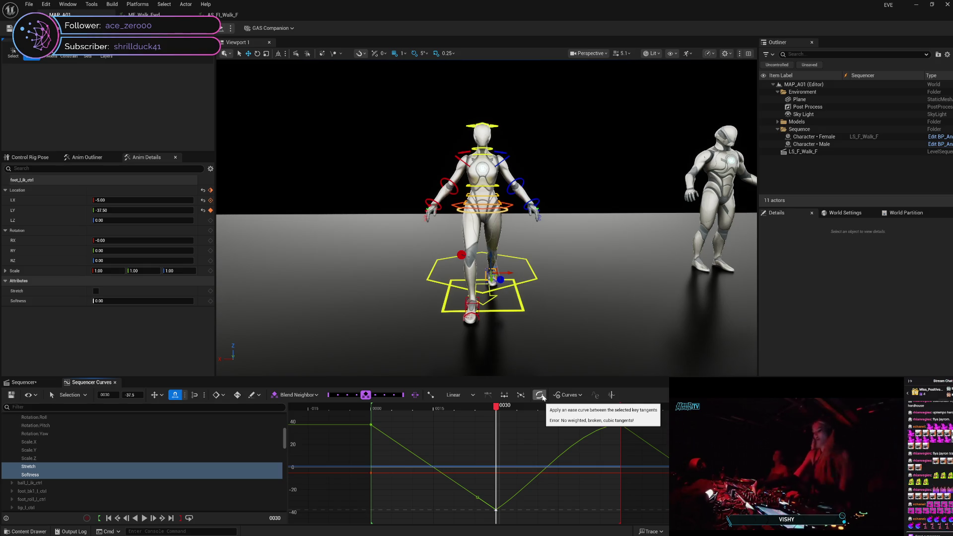
{"action": "left_click", "coordinate": [612, 398]}
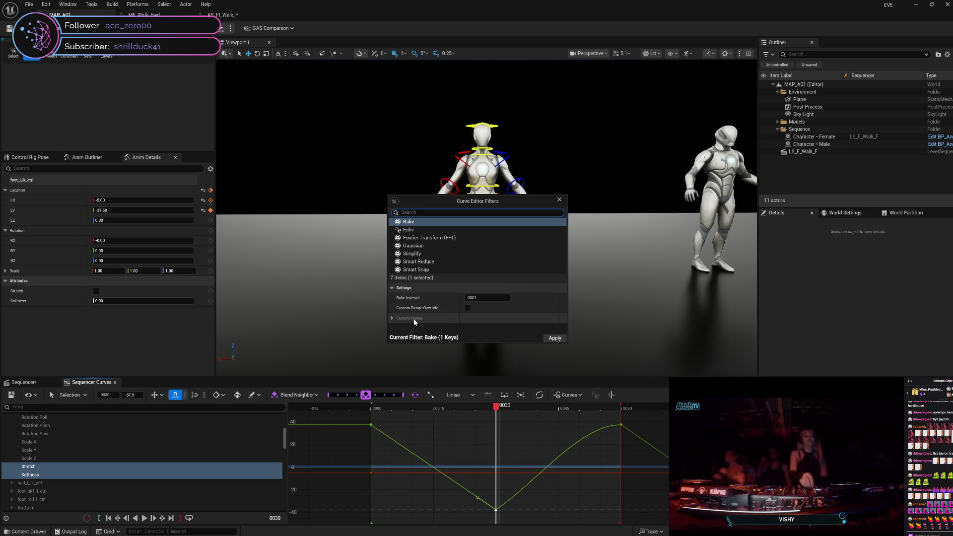
{"action": "left_click", "coordinate": [560, 200]}
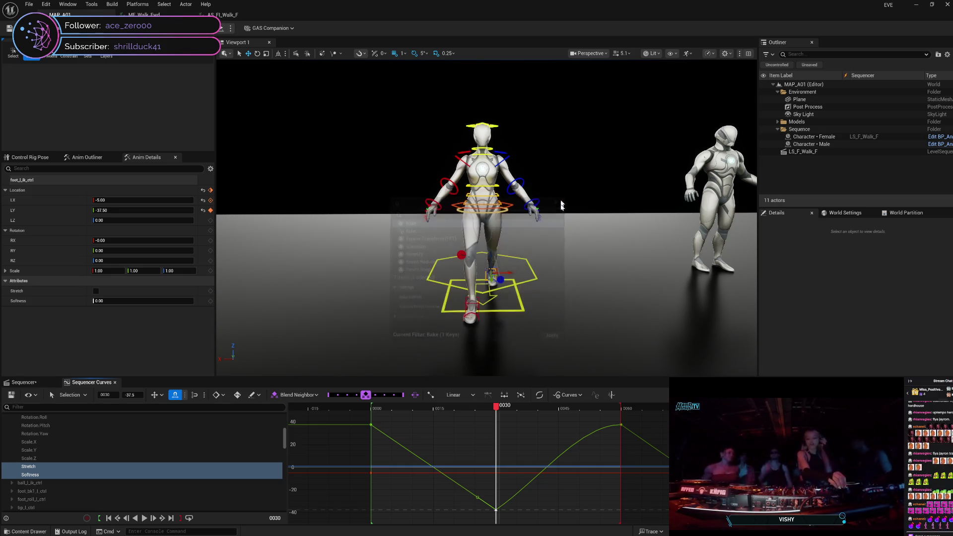
Step: Set the key's interpolation to Smart Auto, then turn it back to Linear
{"action": "left_click", "coordinate": [462, 396]}
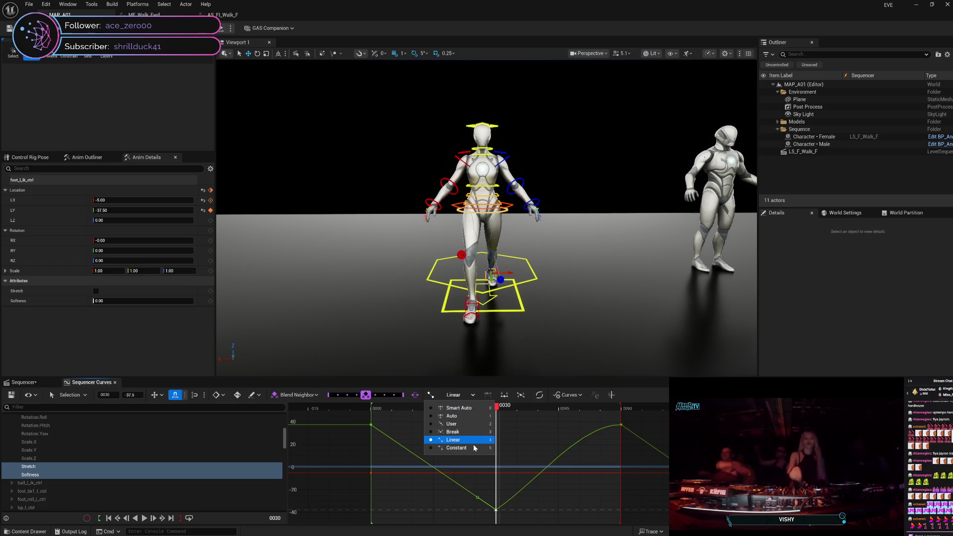
{"action": "left_click", "coordinate": [471, 408]}
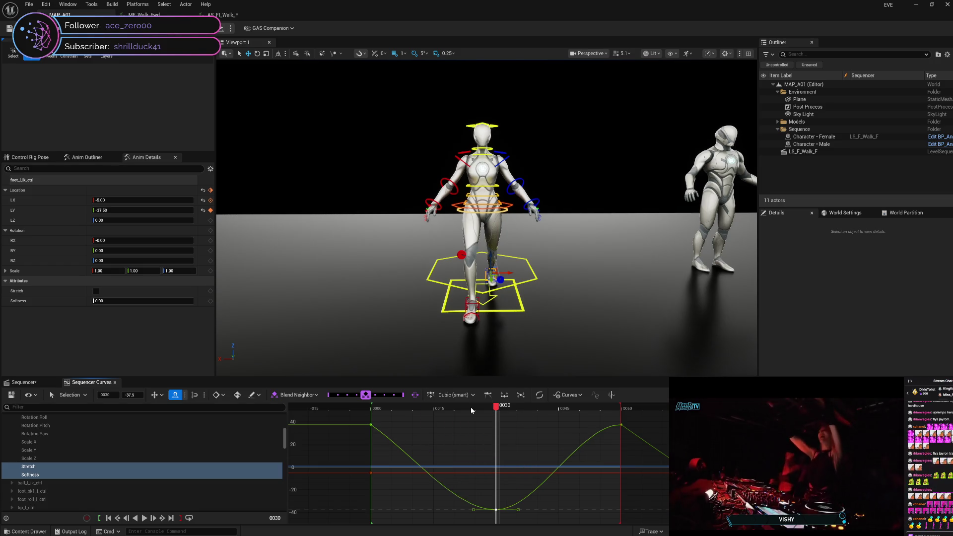
{"action": "right_click", "coordinate": [496, 511]}
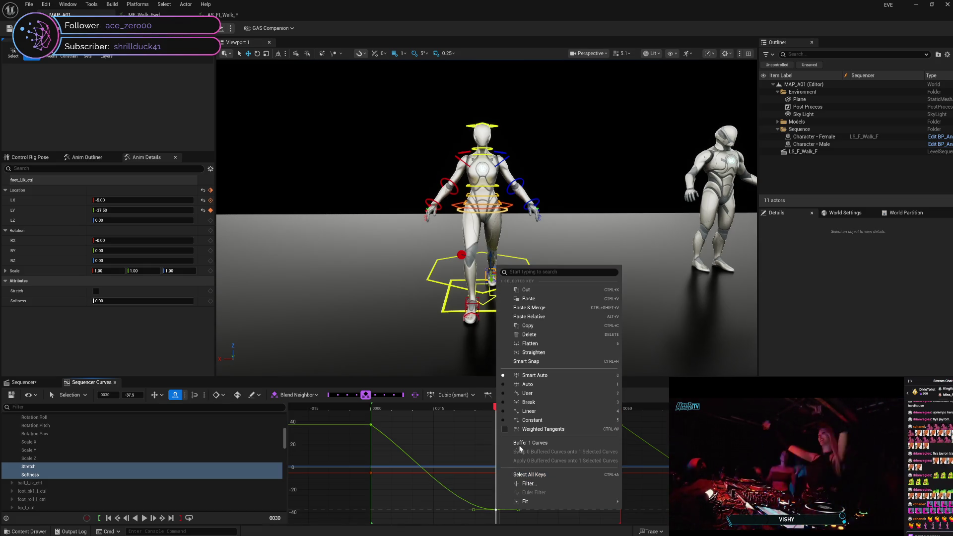
{"action": "left_click", "coordinate": [554, 414]}
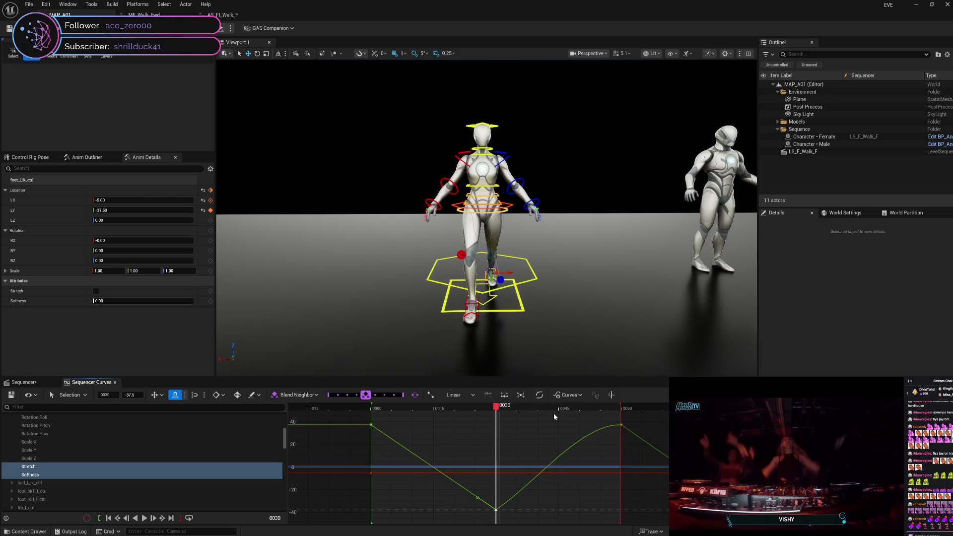
Step: Select every key on the Y-location curve and bring up the curve's context menu
{"action": "left_click", "coordinate": [496, 514]}
{"action": "left_click", "coordinate": [497, 510]}
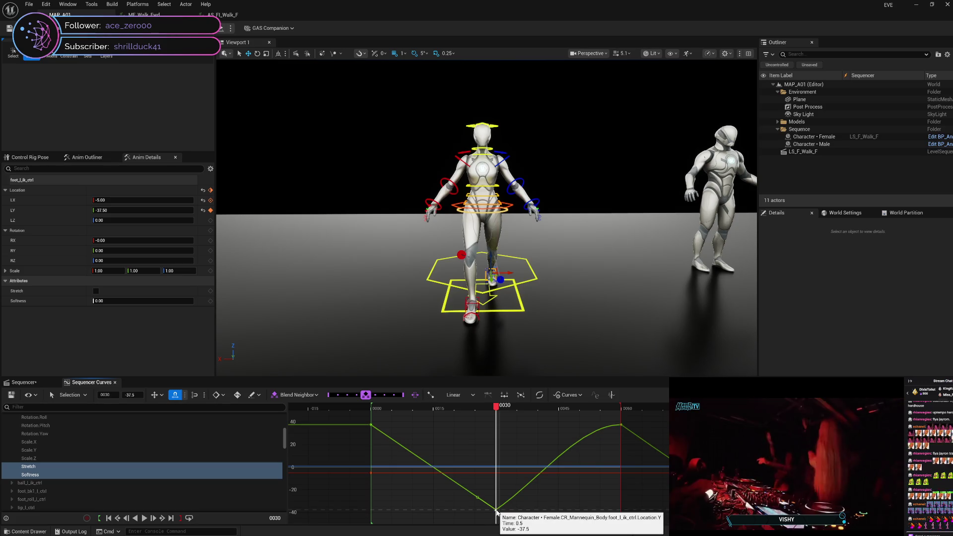
{"action": "left_click", "coordinate": [511, 503]}
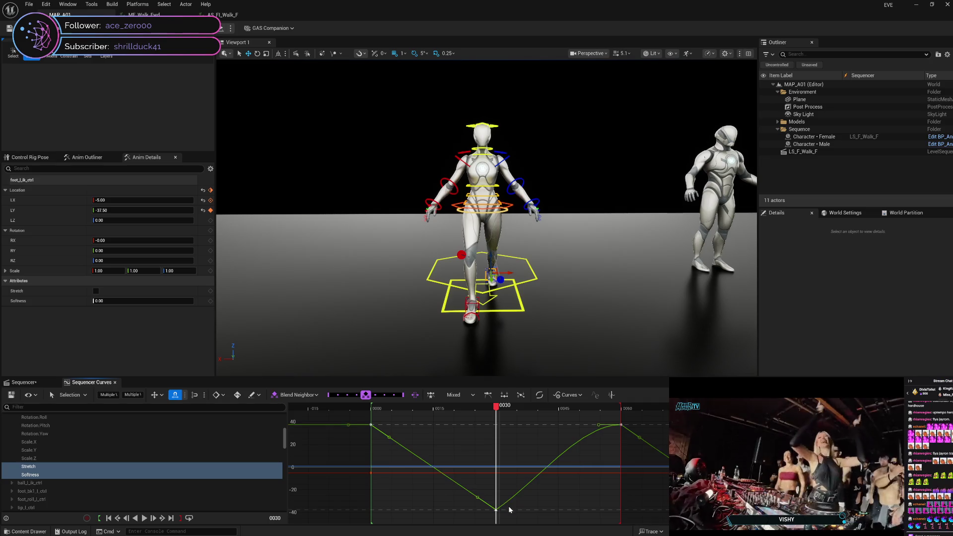
{"action": "mouse_move", "coordinate": [478, 499]}
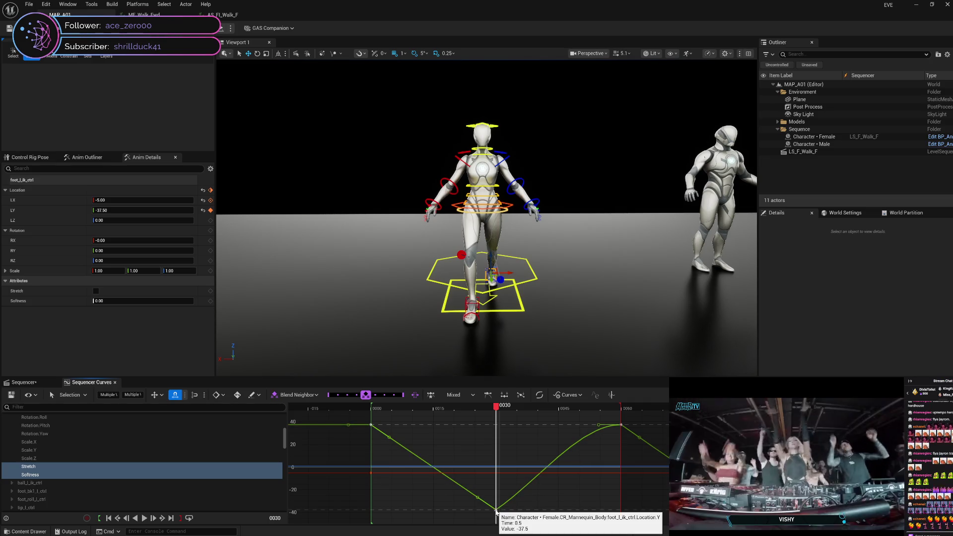
{"action": "right_click", "coordinate": [507, 506]}
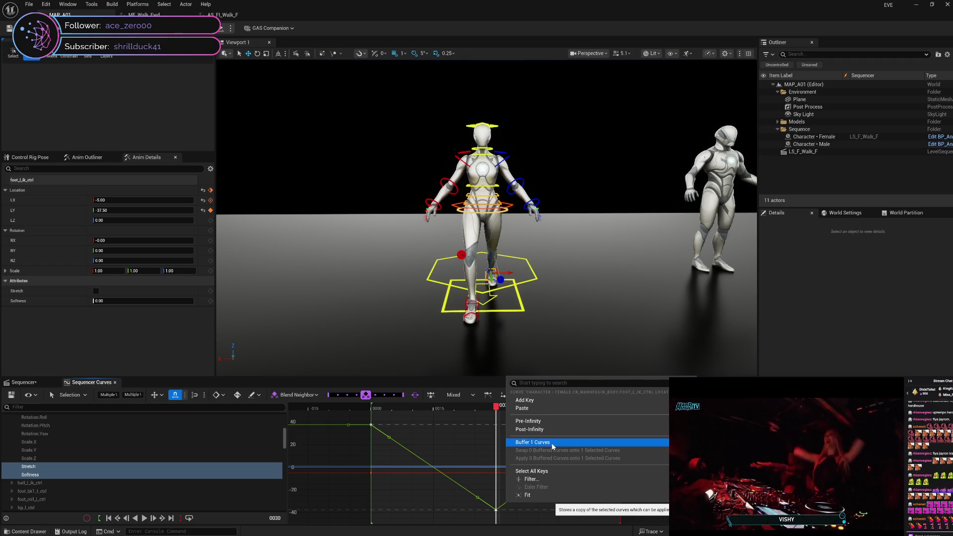
Step: Store a copy of the linear curve with Buffer 1 Curves
{"action": "left_click", "coordinate": [451, 480]}
{"action": "right_click", "coordinate": [451, 480]}
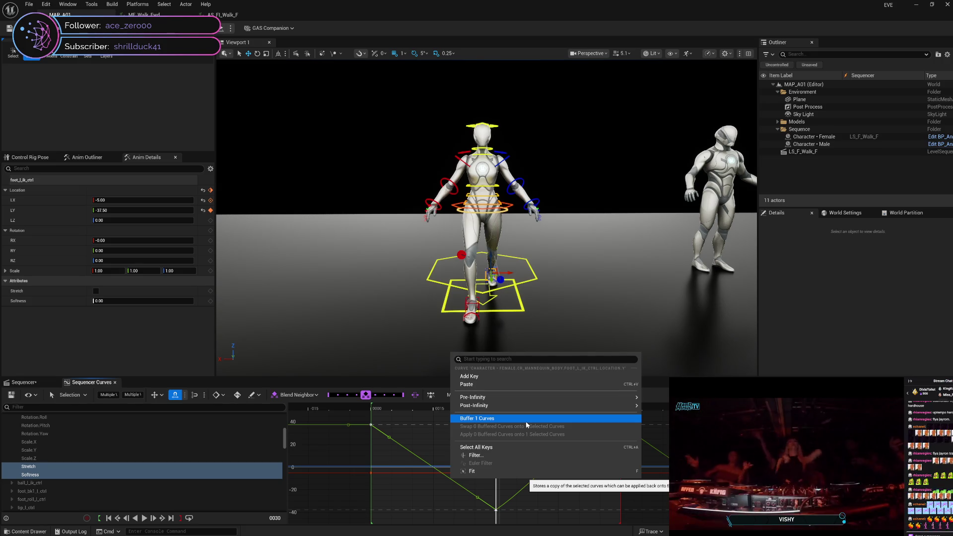
{"action": "mouse_move", "coordinate": [540, 402]}
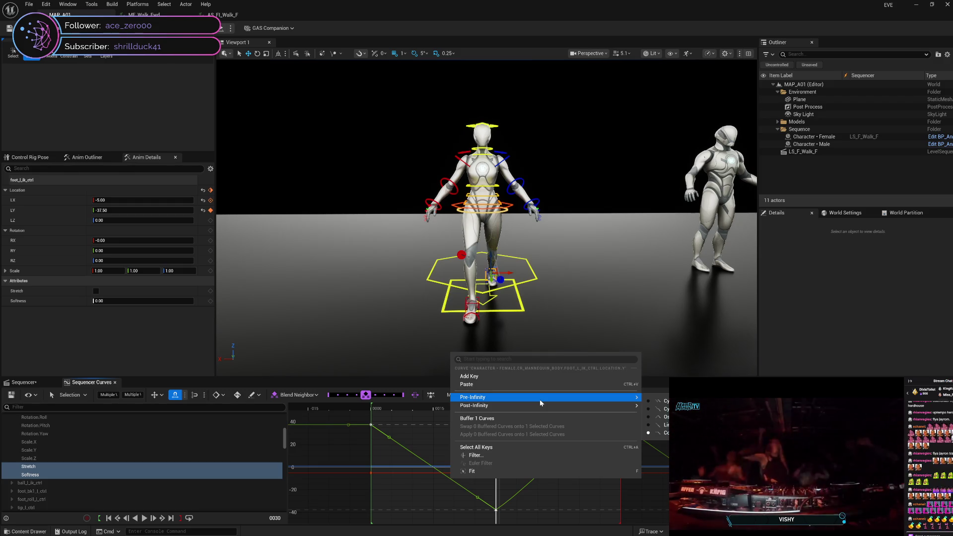
{"action": "left_click", "coordinate": [488, 418]}
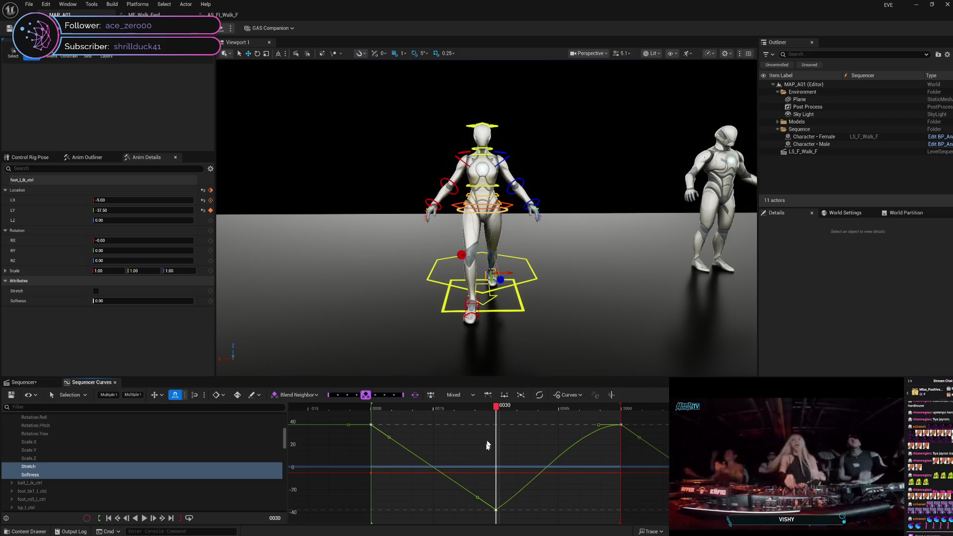
Step: Set the keys to Flat, then to Auto cubic tangents
{"action": "right_click", "coordinate": [498, 512]}
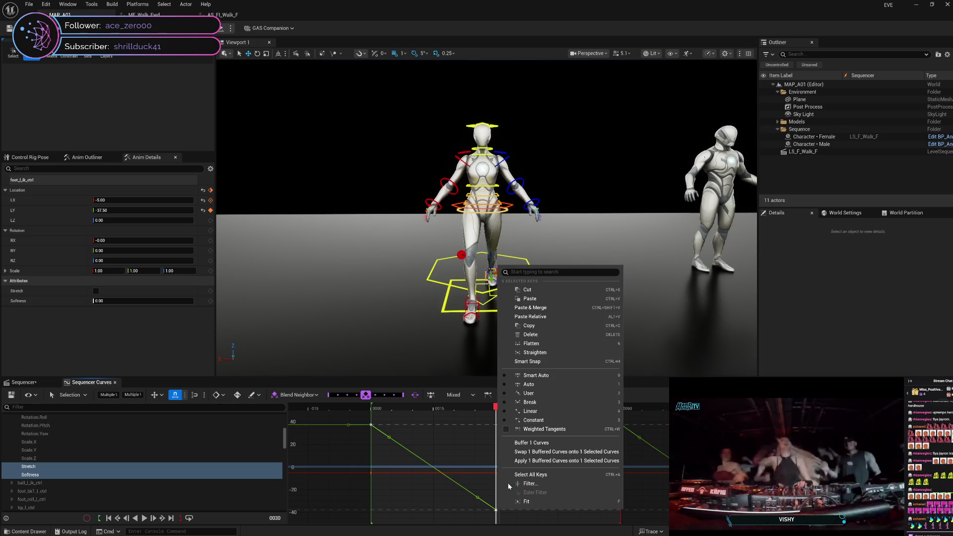
{"action": "left_click", "coordinate": [546, 394]}
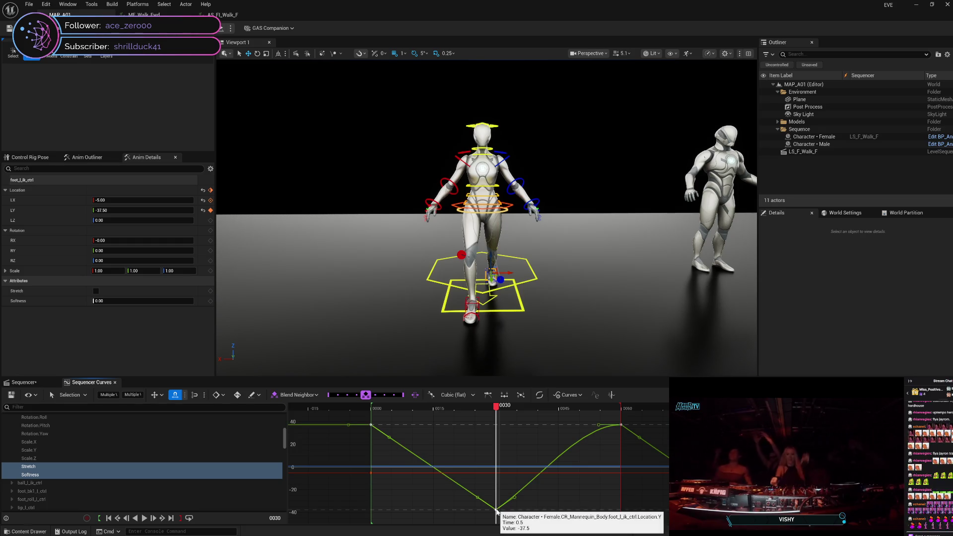
{"action": "right_click", "coordinate": [497, 509]}
{"action": "left_click", "coordinate": [535, 385]}
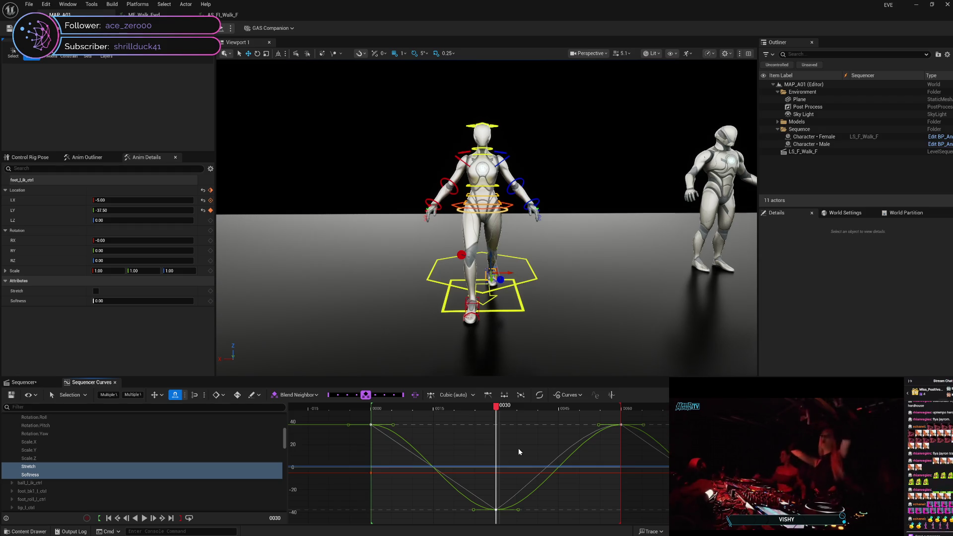
Step: Select the Y-location curve and swap the buffered linear curve onto it
{"action": "right_click", "coordinate": [467, 499]}
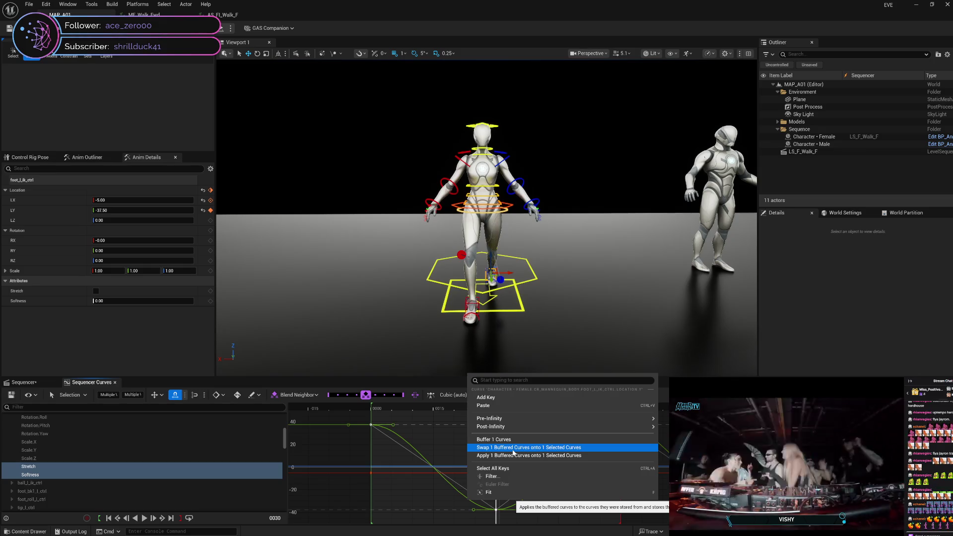
{"action": "left_click", "coordinate": [456, 490]}
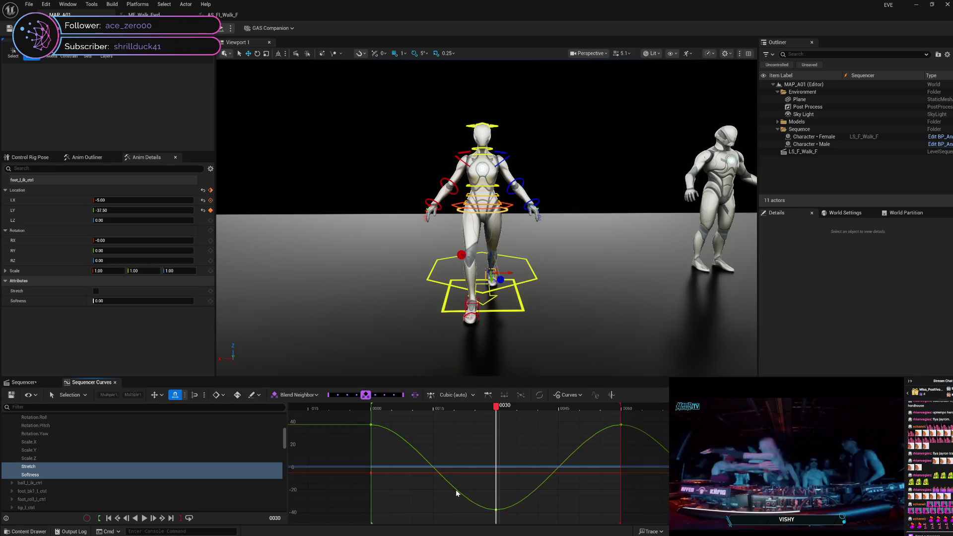
{"action": "left_click", "coordinate": [460, 493]}
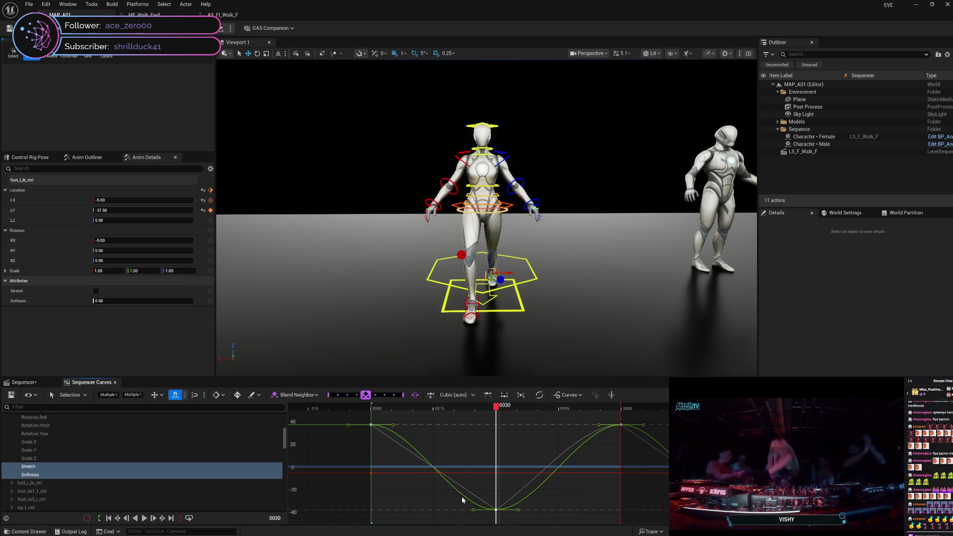
{"action": "right_click", "coordinate": [462, 496]}
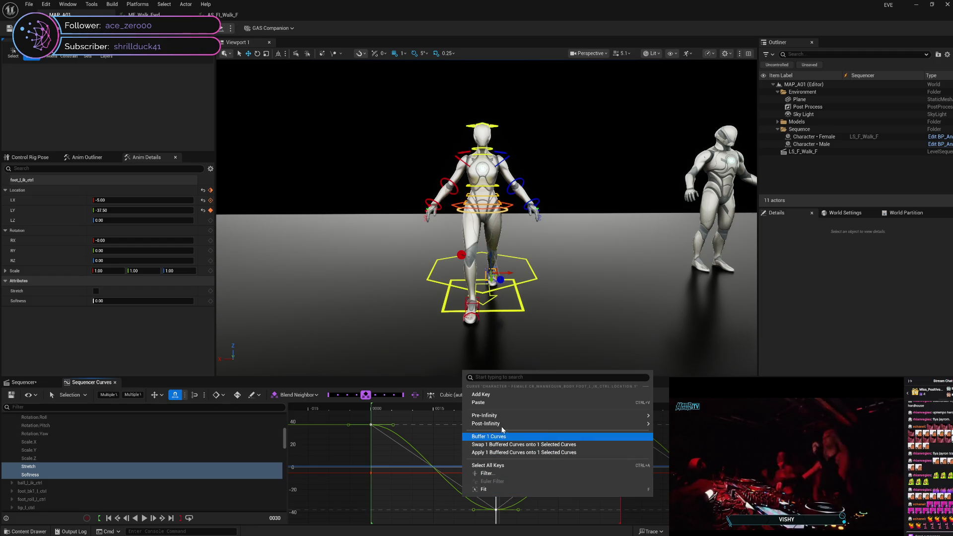
{"action": "mouse_move", "coordinate": [502, 428]}
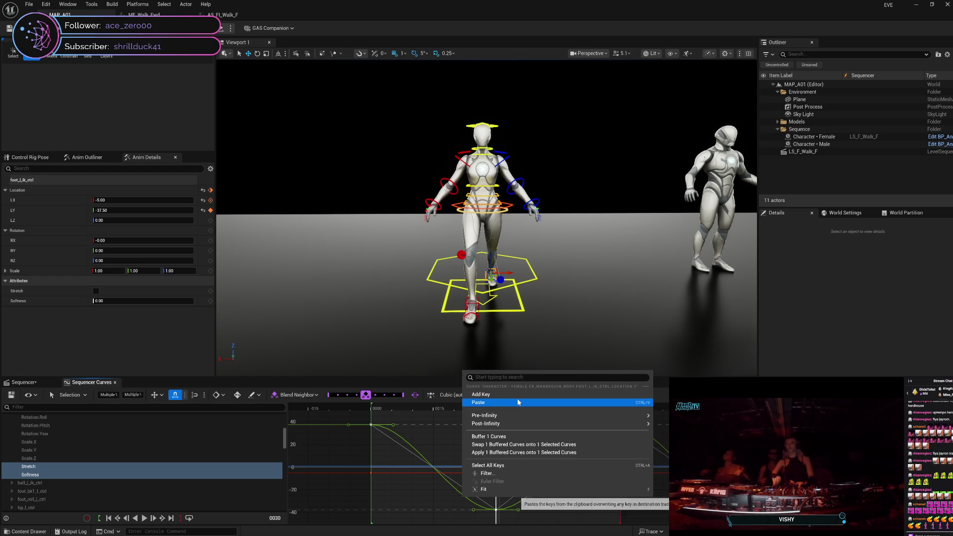
{"action": "left_click", "coordinate": [506, 446]}
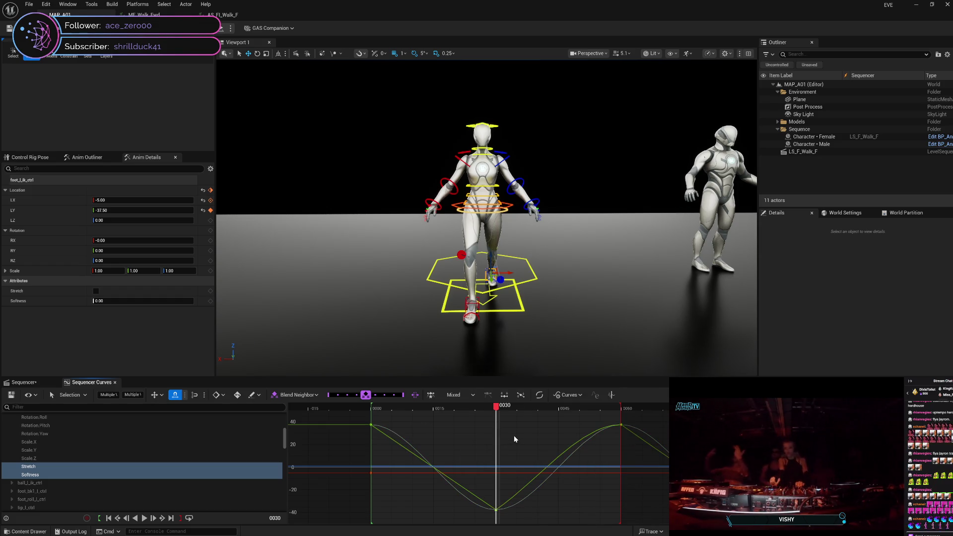
Step: Swap the buffer back, then apply the buffered curve shape onto the selected curve
{"action": "right_click", "coordinate": [475, 496]}
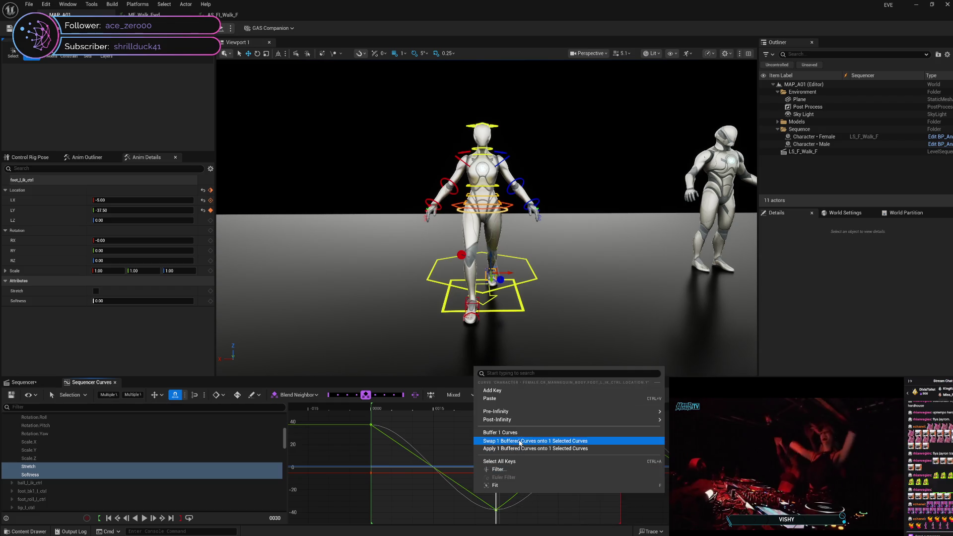
{"action": "left_click", "coordinate": [517, 440]}
{"action": "right_click", "coordinate": [470, 500]}
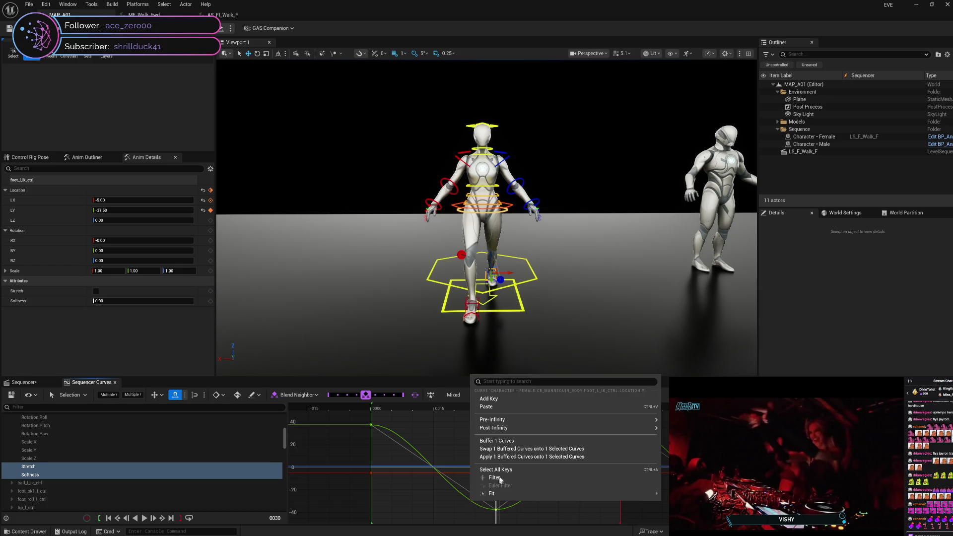
{"action": "left_click", "coordinate": [517, 457]}
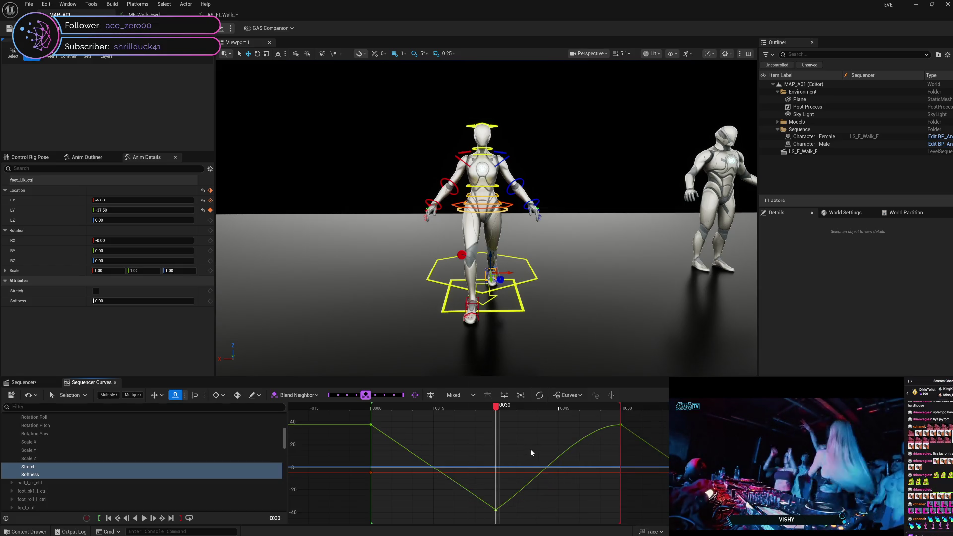
Step: Try smoothing the curve's keys, then revert to straight linear segments through the frame-30 key
{"action": "right_click", "coordinate": [497, 510]}
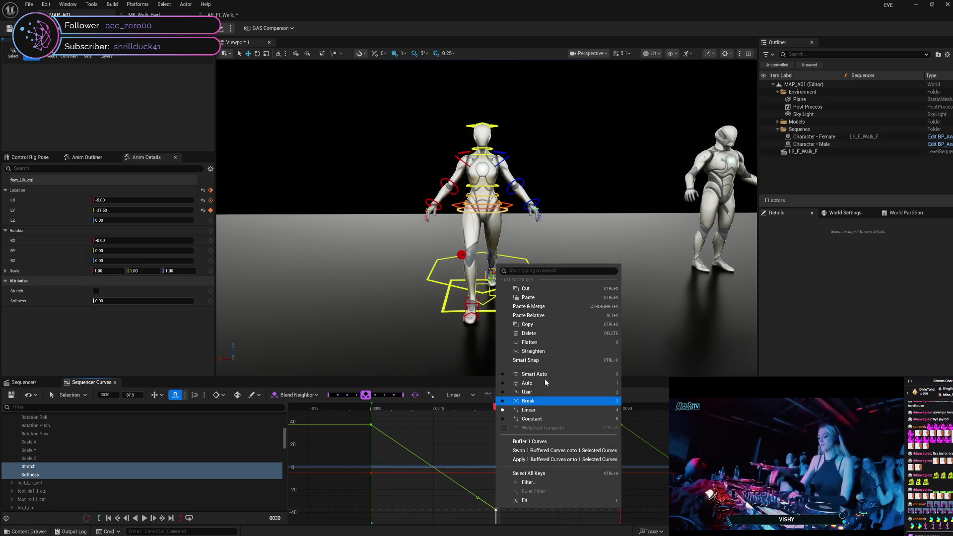
{"action": "mouse_move", "coordinate": [456, 509]}
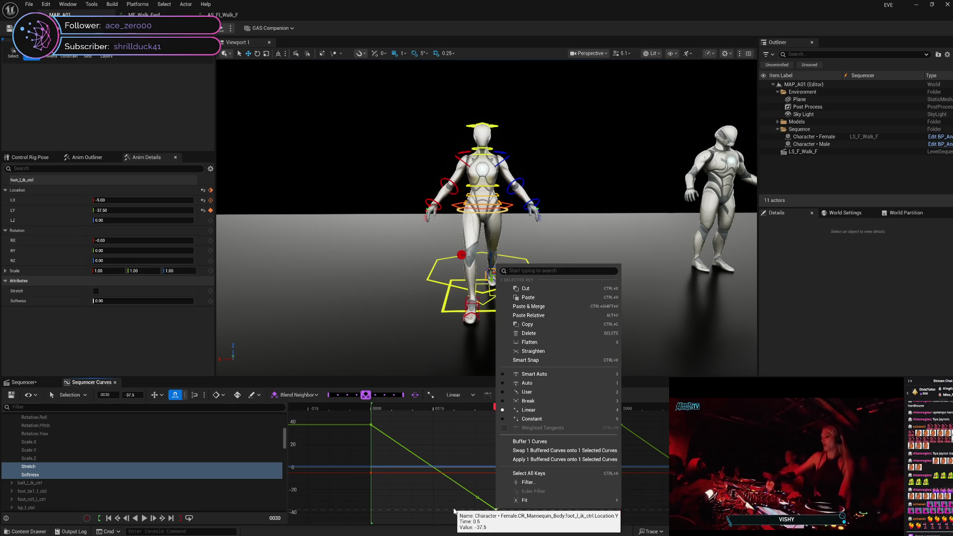
{"action": "left_click", "coordinate": [458, 495]}
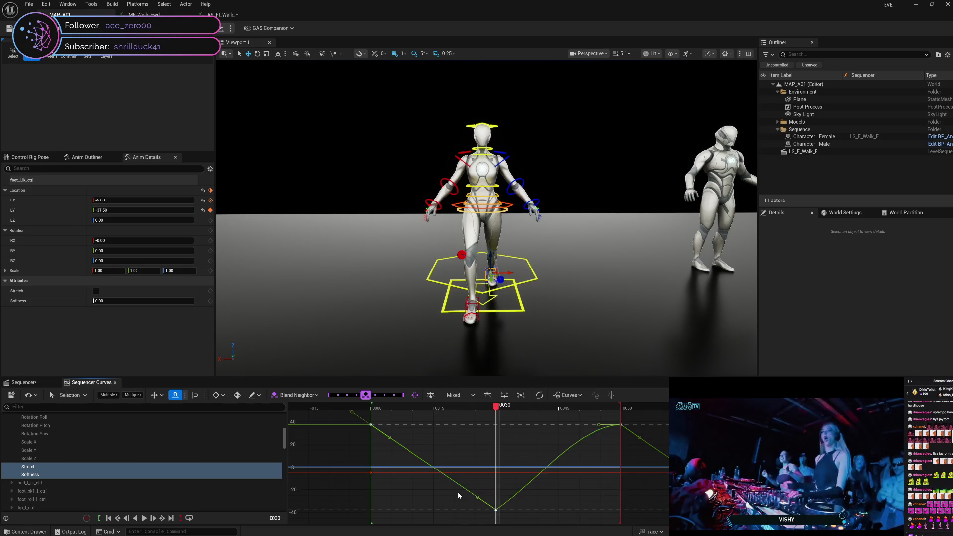
{"action": "mouse_move", "coordinate": [497, 511]}
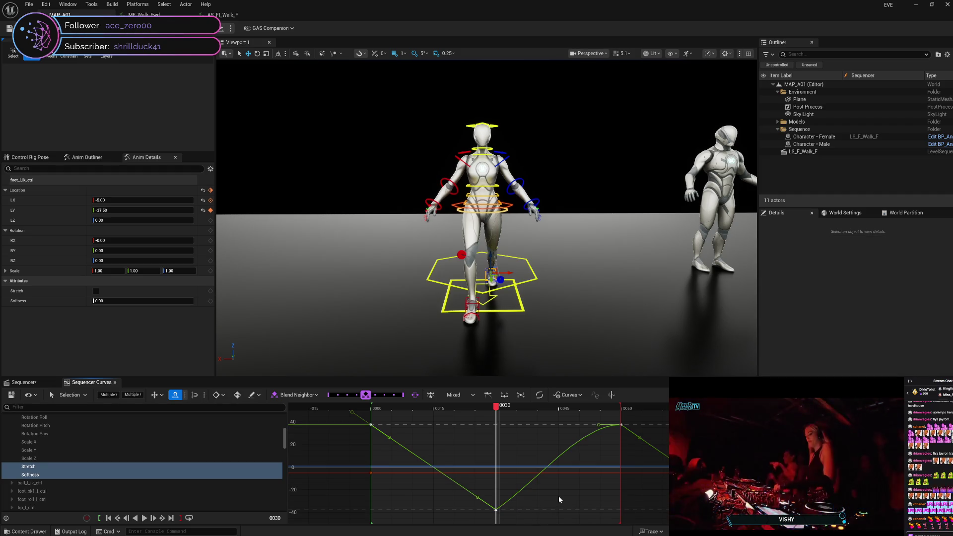
{"action": "left_click", "coordinate": [559, 499]}
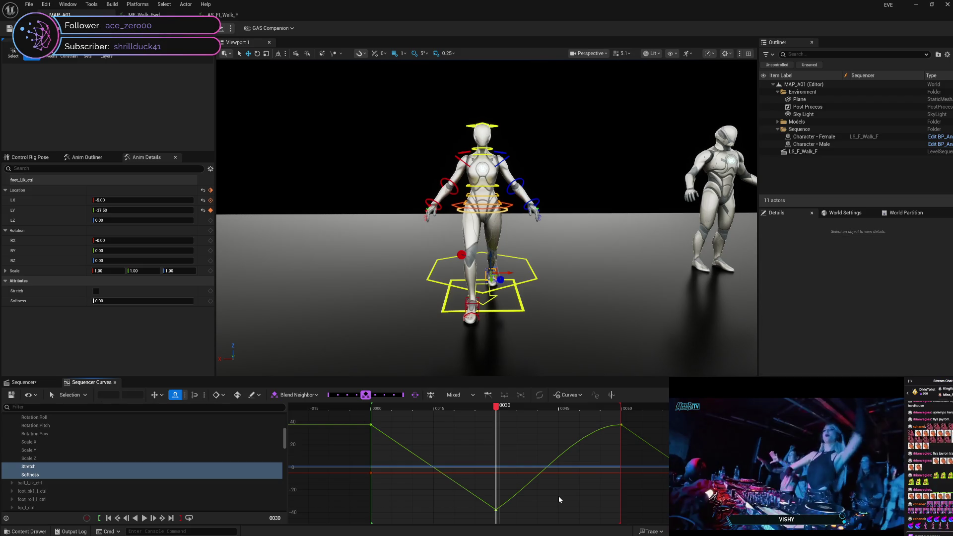
{"action": "key", "text": "ctrl+z"}
{"action": "left_click", "coordinate": [559, 496]}
{"action": "key", "text": "ctrl+z"}
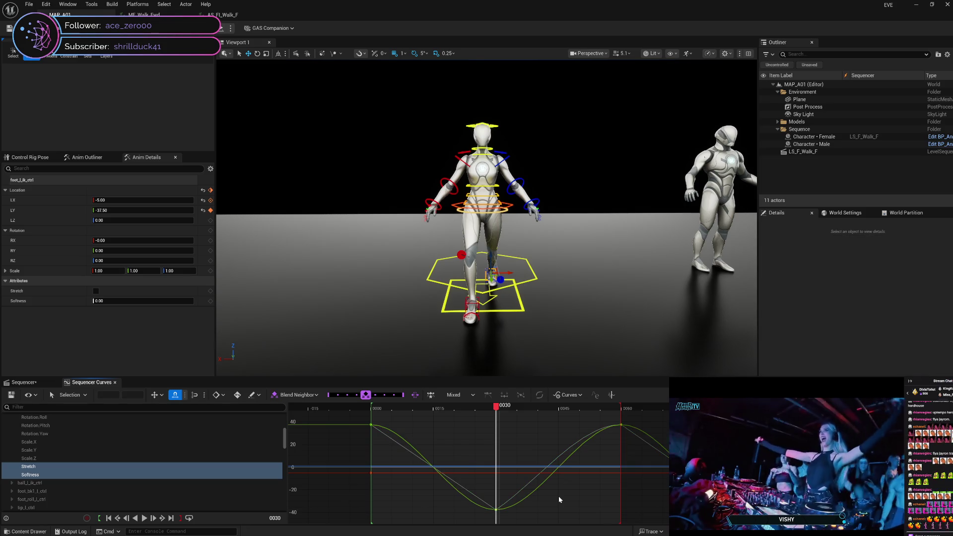
{"action": "key", "text": "ctrl+y"}
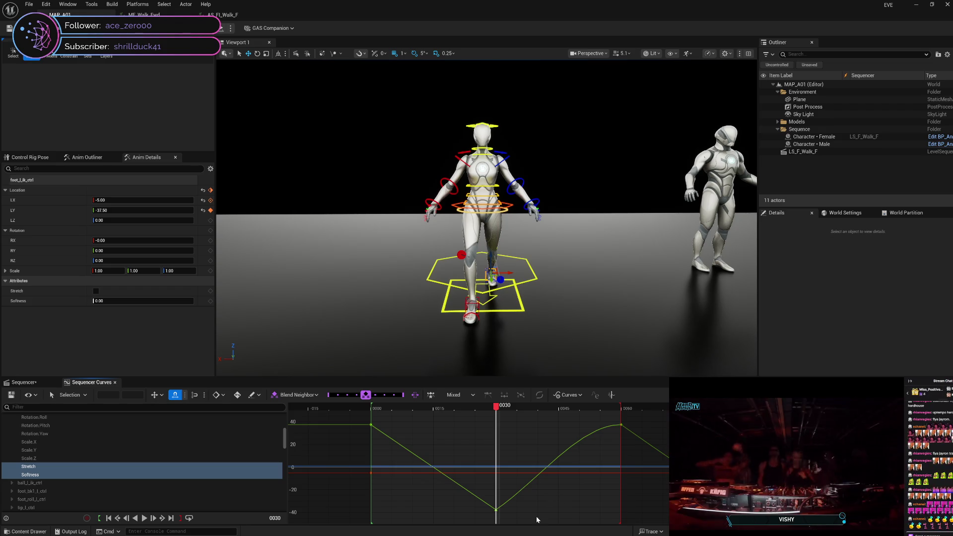
{"action": "right_click", "coordinate": [496, 510]}
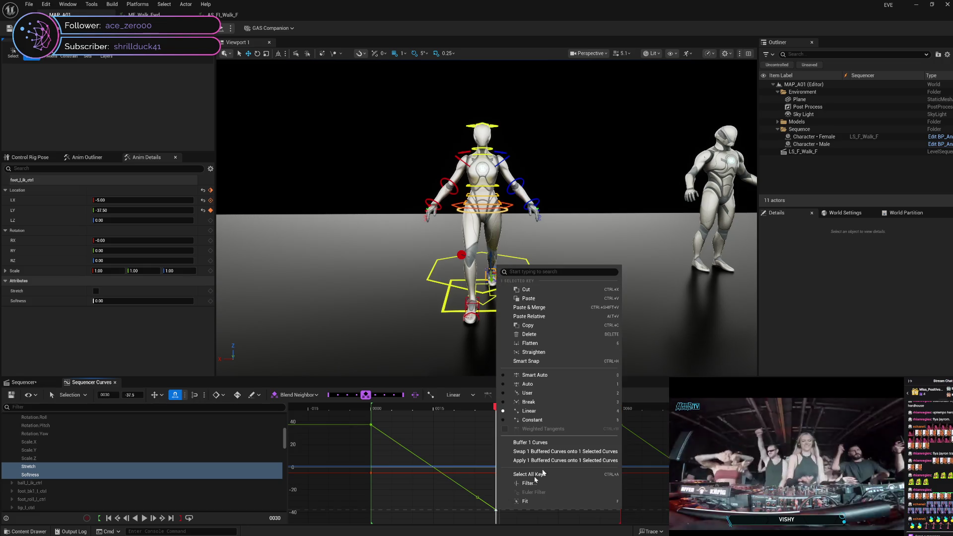
Step: Give the frame-30 key Smart Auto tangents and review the curve's options
{"action": "left_click", "coordinate": [567, 376]}
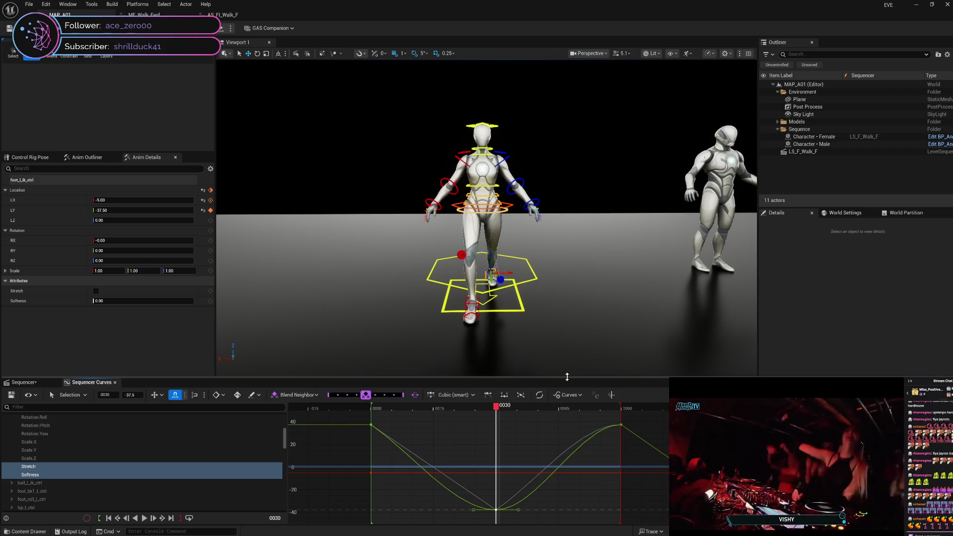
{"action": "left_click", "coordinate": [524, 490]}
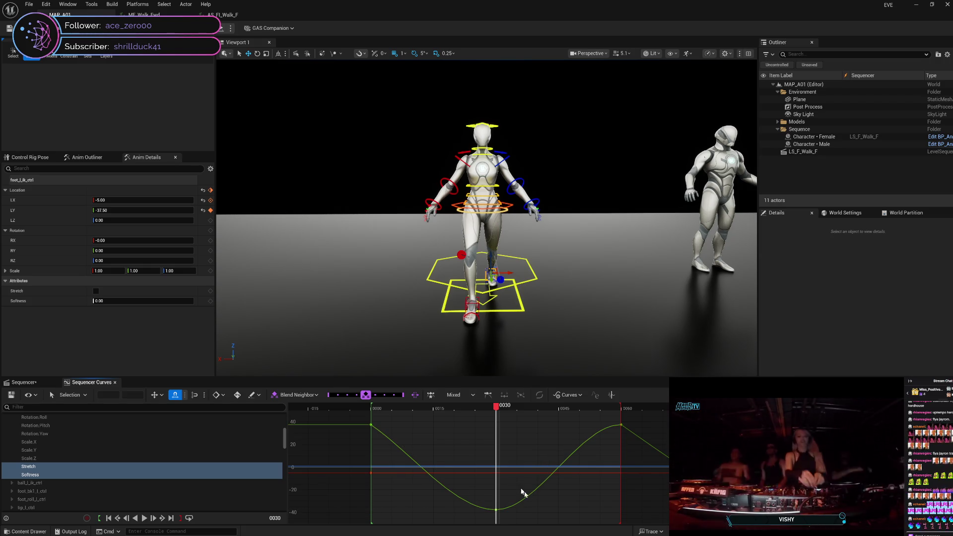
{"action": "left_click", "coordinate": [529, 496]}
{"action": "right_click", "coordinate": [529, 496]}
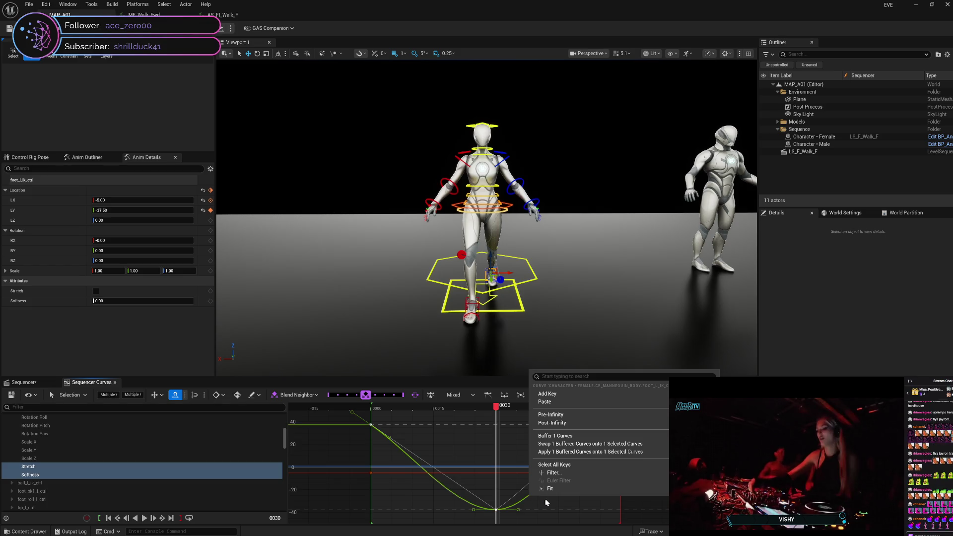
{"action": "mouse_move", "coordinate": [561, 499]}
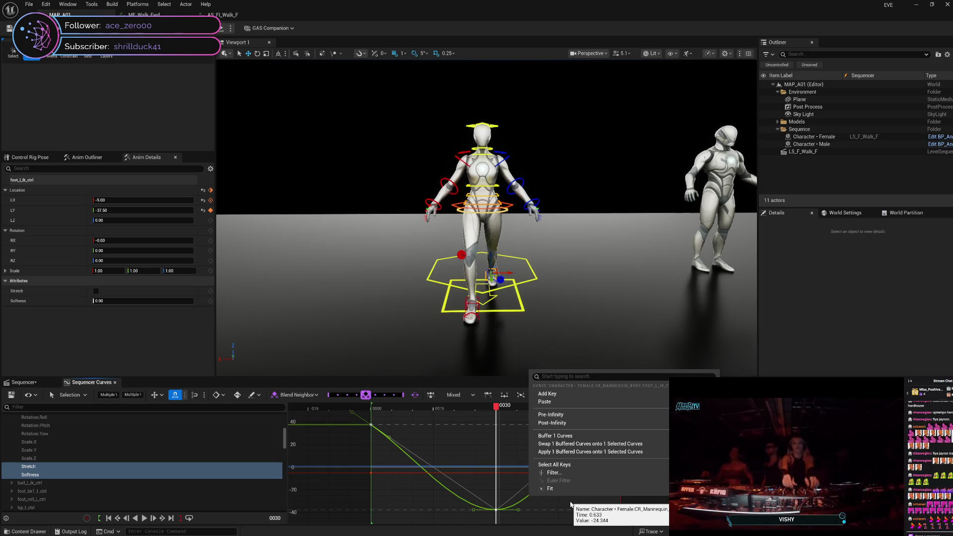
{"action": "left_click", "coordinate": [570, 505]}
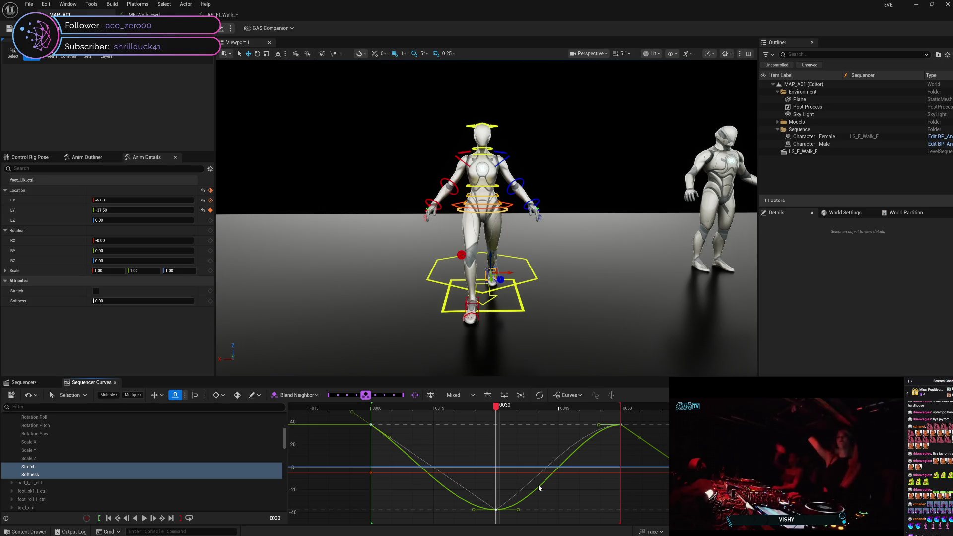
Step: Experiment with Linear and Flat tangents on the keys, then restore the smooth cubic shape
{"action": "key", "text": "ctrl+a"}
{"action": "left_click", "coordinate": [564, 493]}
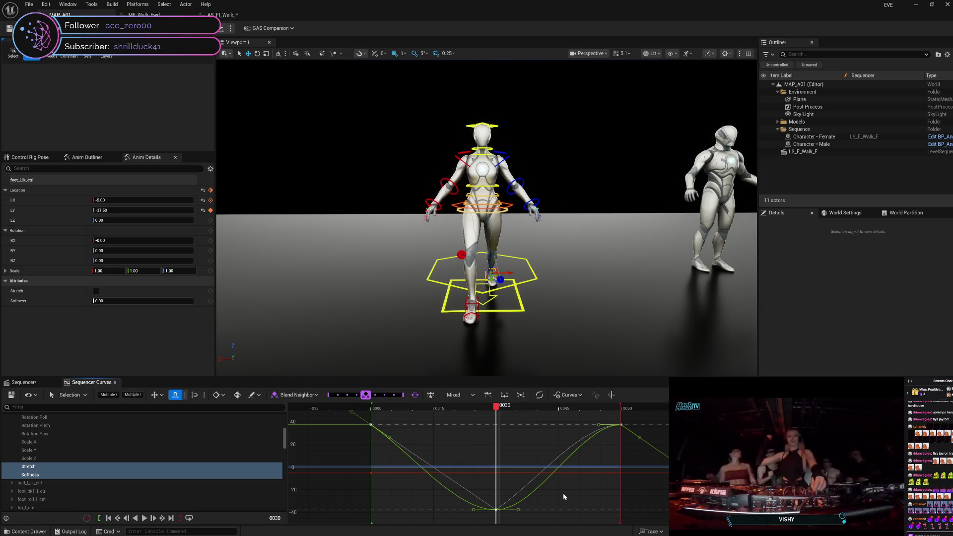
{"action": "key", "text": "ctrl+z"}
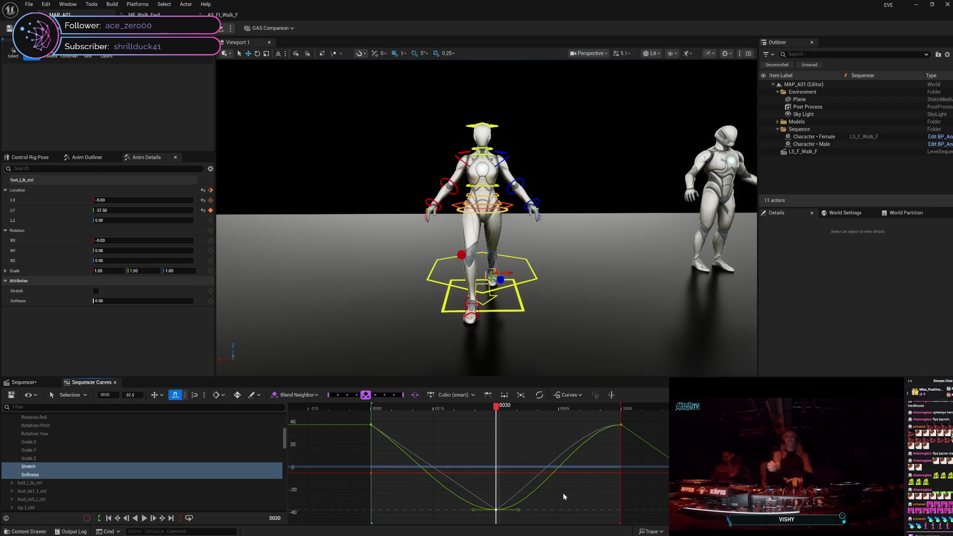
{"action": "key", "text": "4"}
{"action": "left_click", "coordinate": [563, 493]}
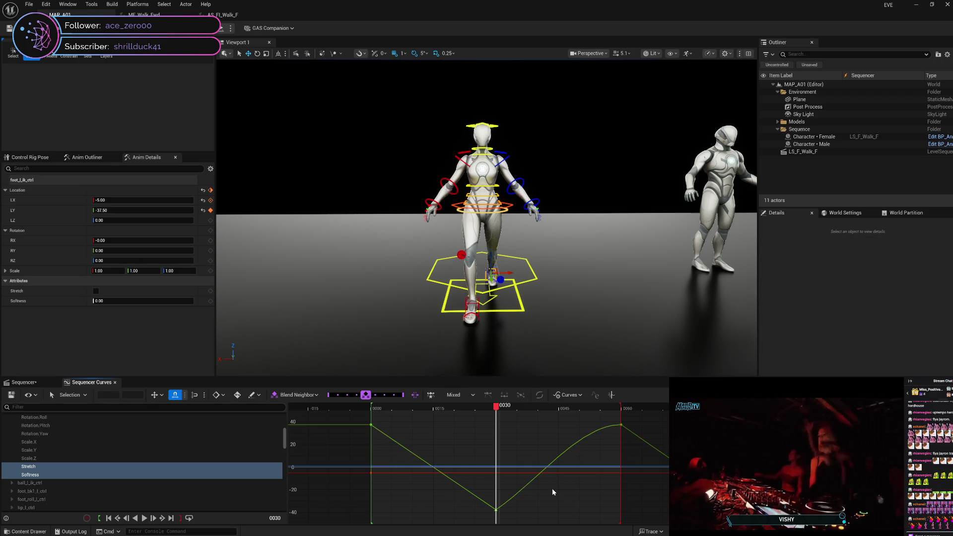
{"action": "key", "text": "ctrl+z"}
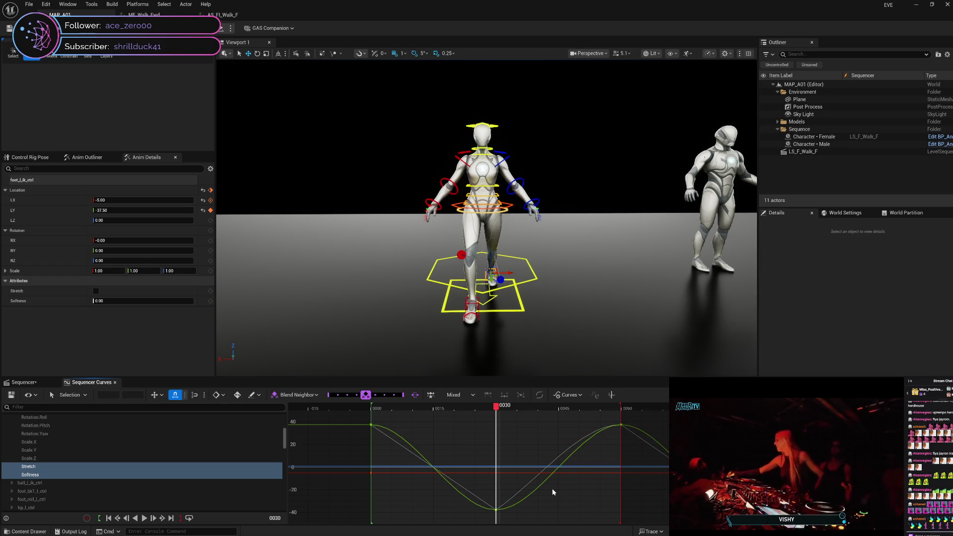
{"action": "key", "text": "ctrl+a"}
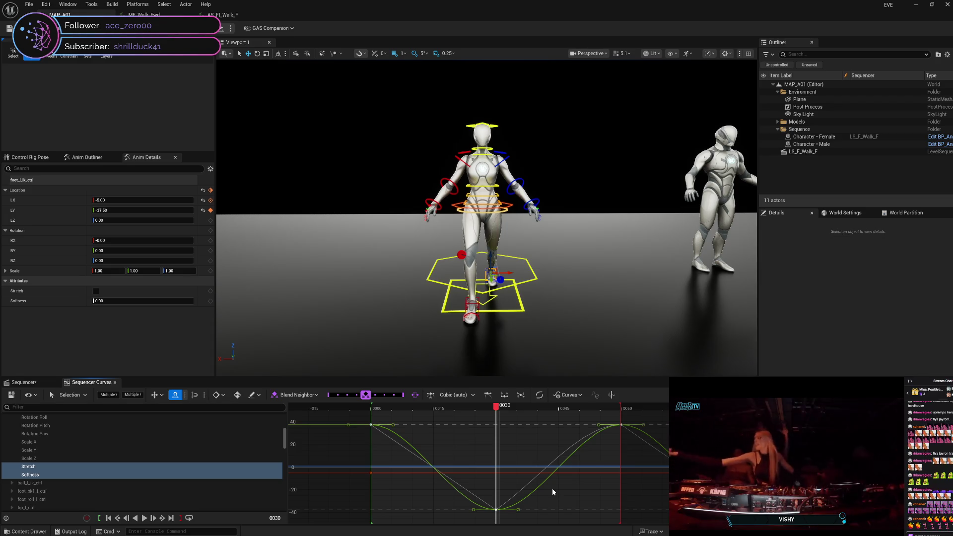
{"action": "key", "text": "0"}
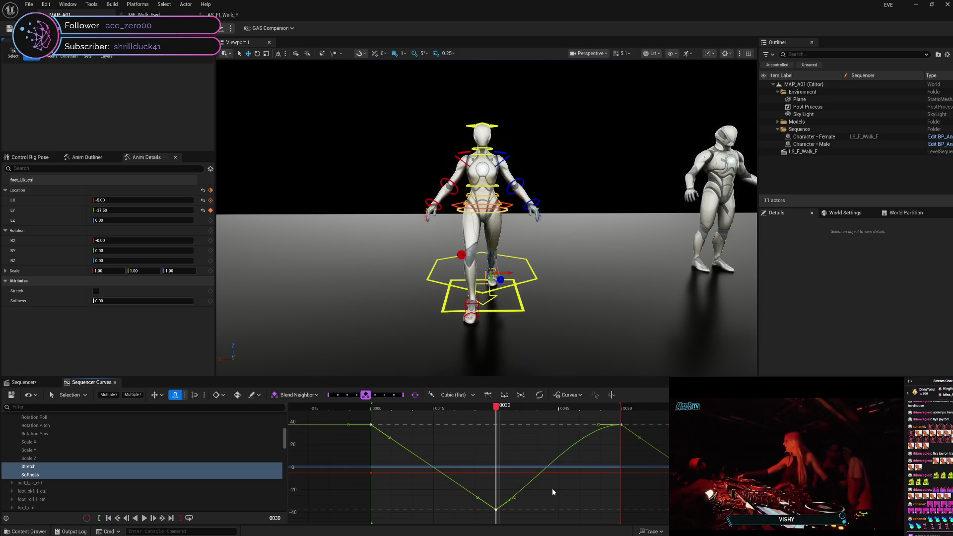
{"action": "key", "text": "4"}
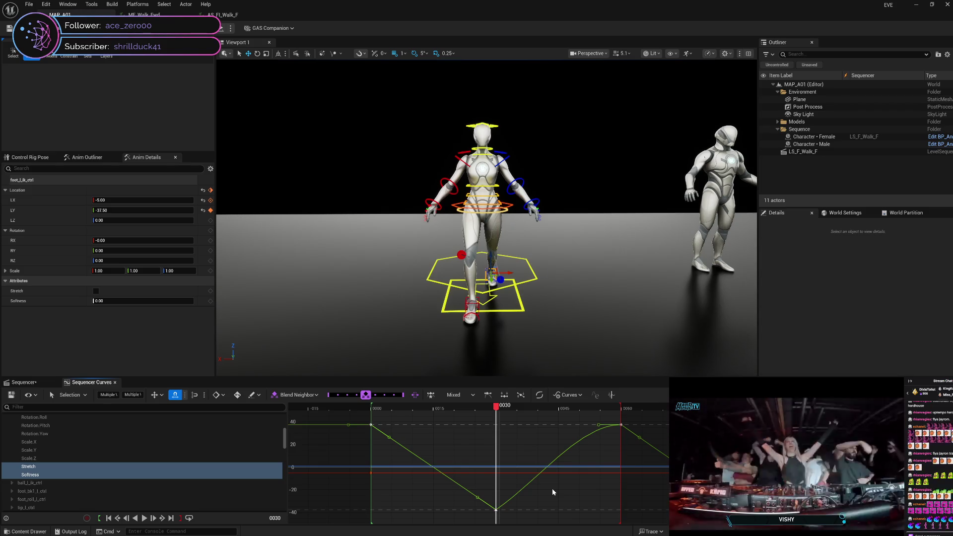
Step: Set all selected keys to Smart Auto tangents, then reselect every key
{"action": "right_click", "coordinate": [495, 509]}
{"action": "left_click", "coordinate": [532, 376]}
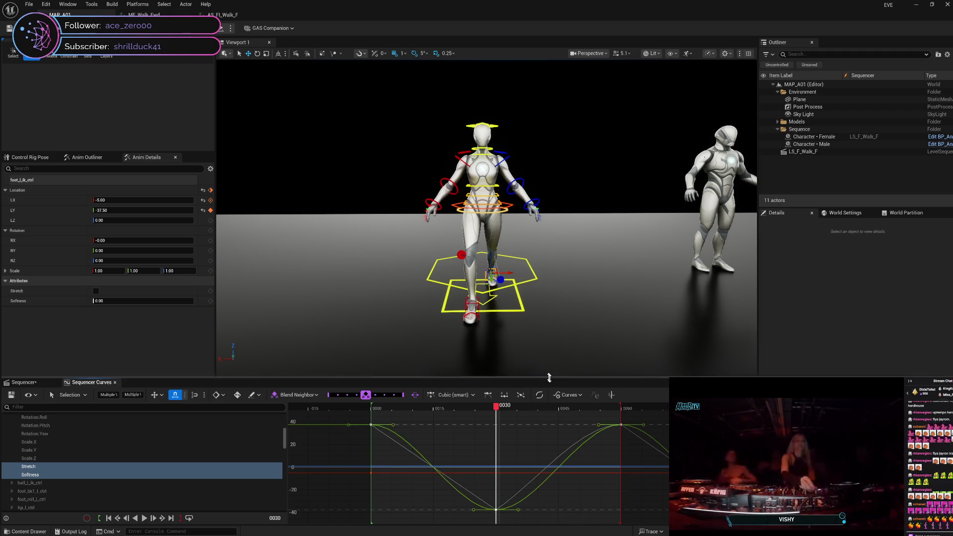
{"action": "left_click", "coordinate": [529, 485]}
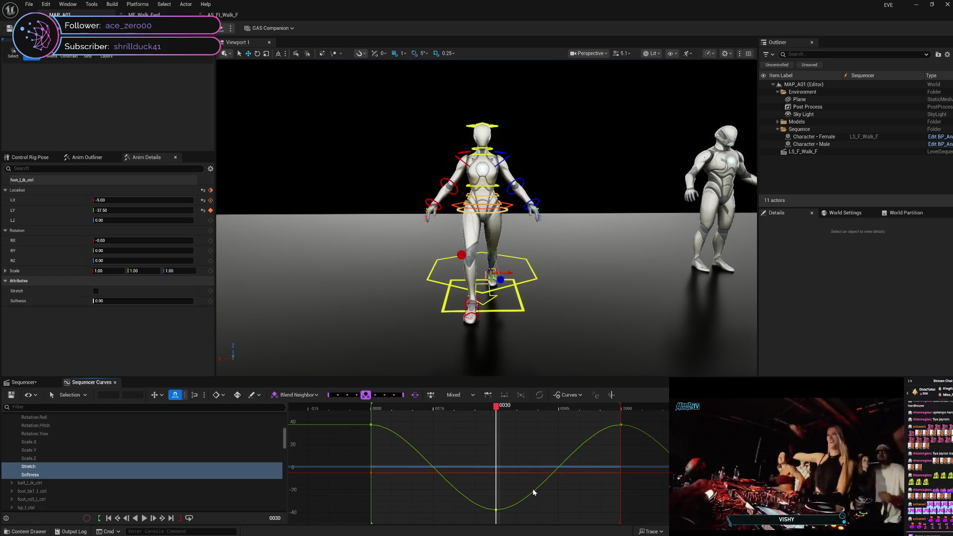
{"action": "key", "text": "ctrl+a"}
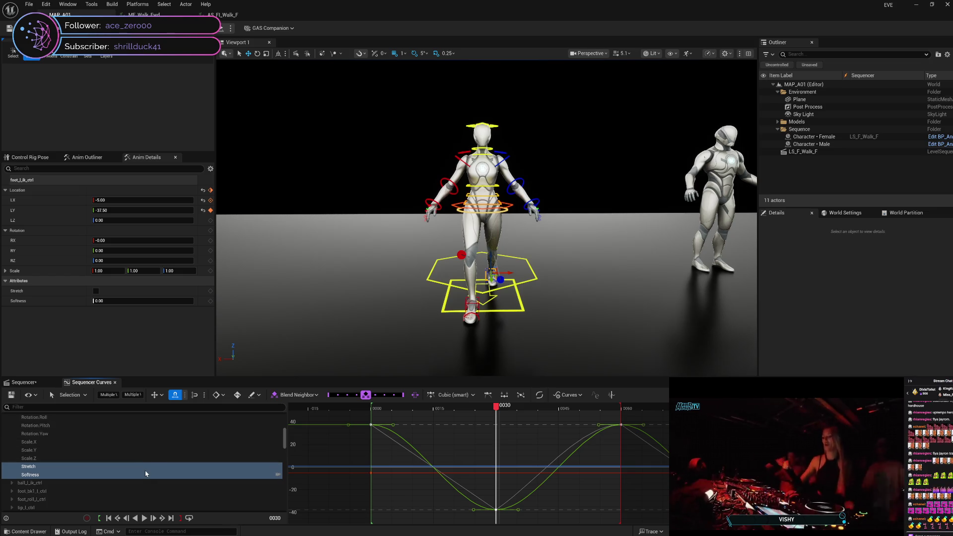
Step: Select the foot_l_ik_ctrl Location.Y channel and all its curve keys
{"action": "scroll", "coordinate": [111, 455], "scroll_direction": "up", "scroll_amount": 3}
{"action": "left_click", "coordinate": [109, 436]}
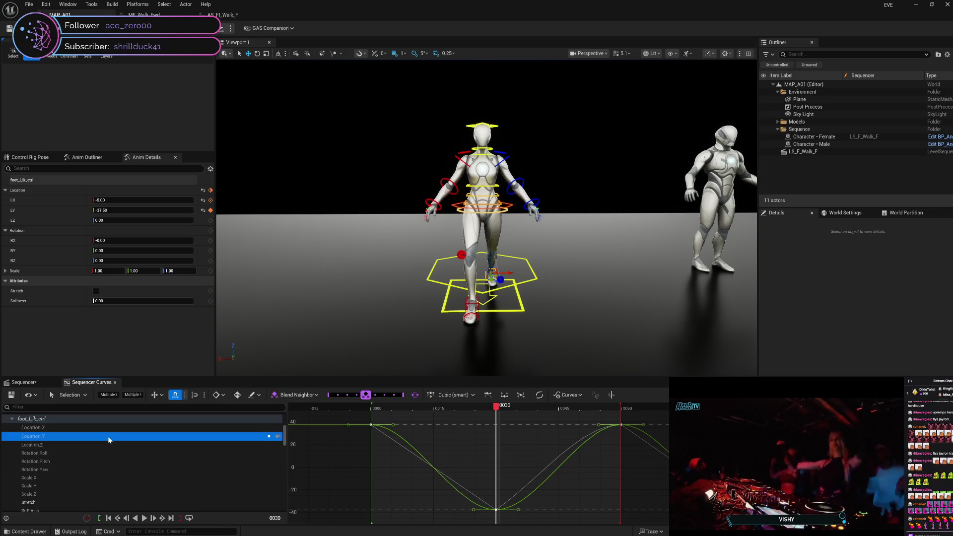
{"action": "left_click", "coordinate": [270, 438]}
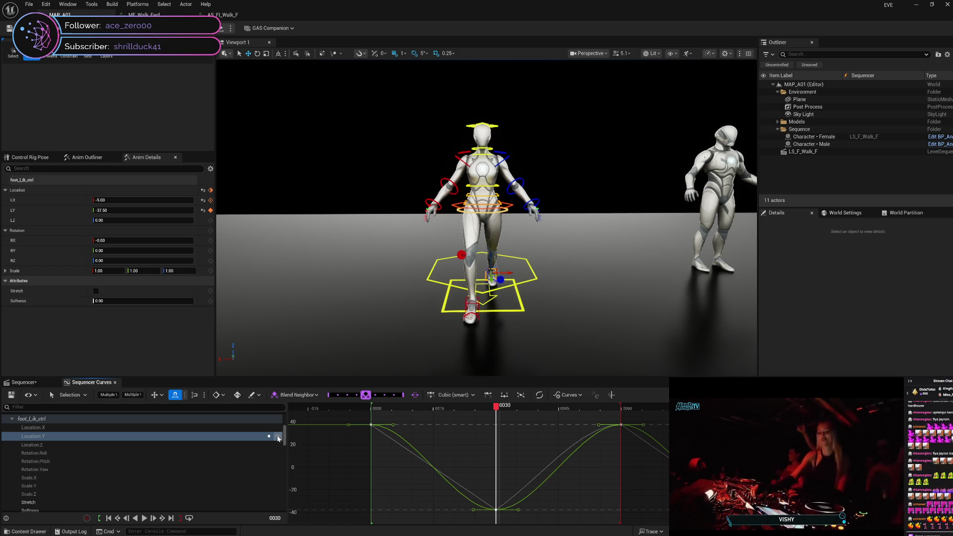
{"action": "left_click", "coordinate": [251, 439]}
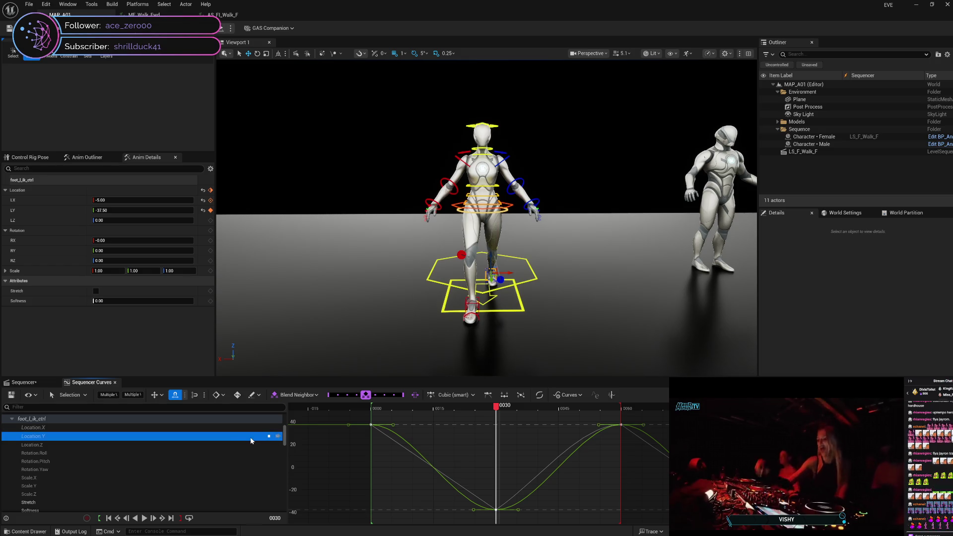
{"action": "left_click", "coordinate": [271, 438]}
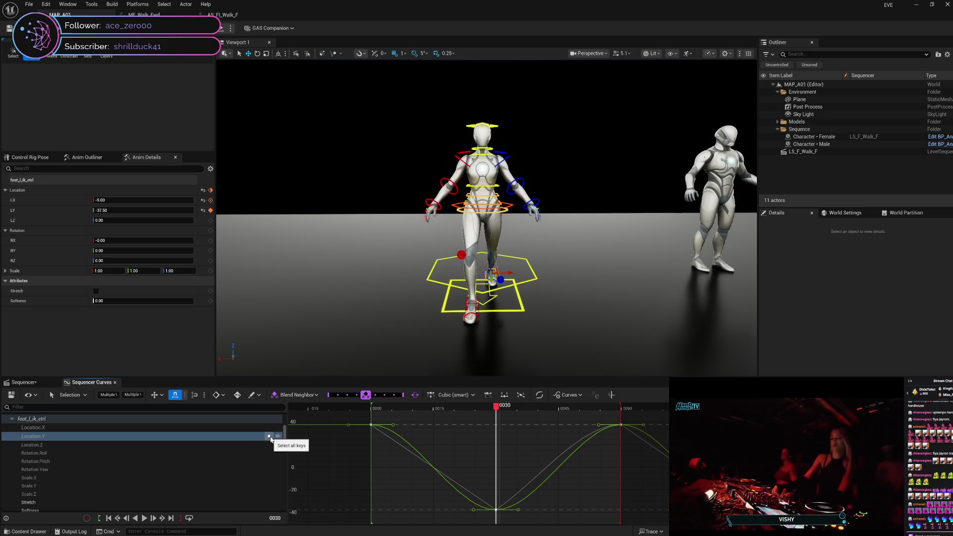
Step: Select the low frame-30 key and drag the playhead back to frame 0
{"action": "left_click", "coordinate": [514, 499]}
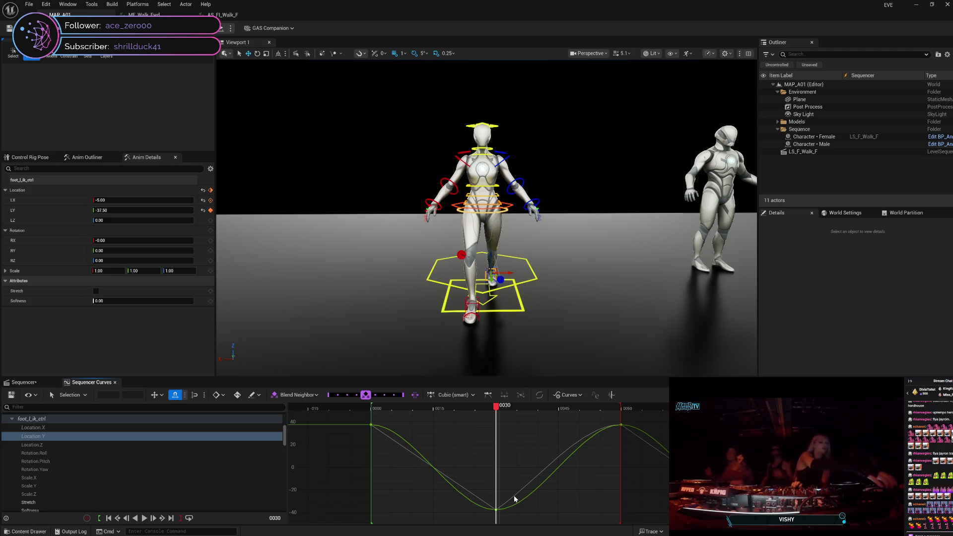
{"action": "right_click", "coordinate": [514, 498]}
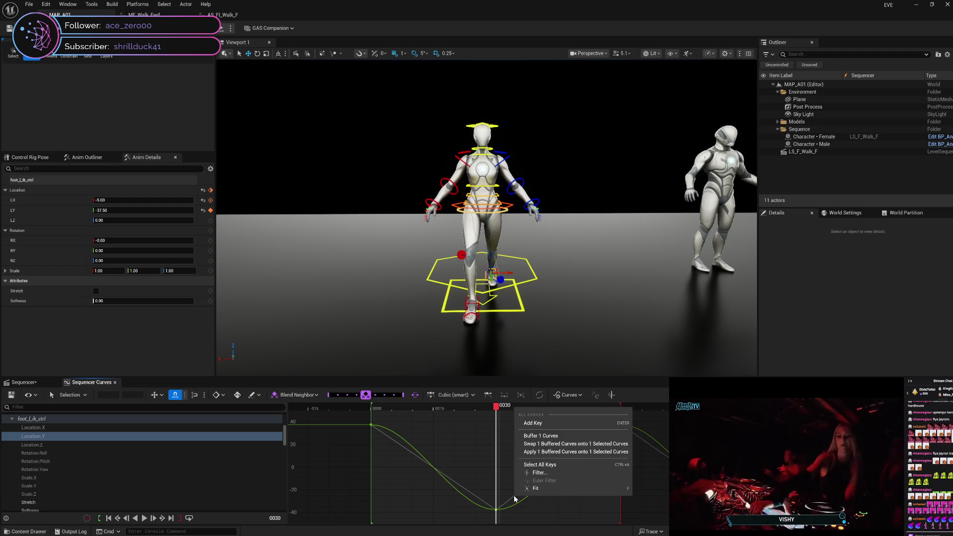
{"action": "left_click", "coordinate": [508, 497]}
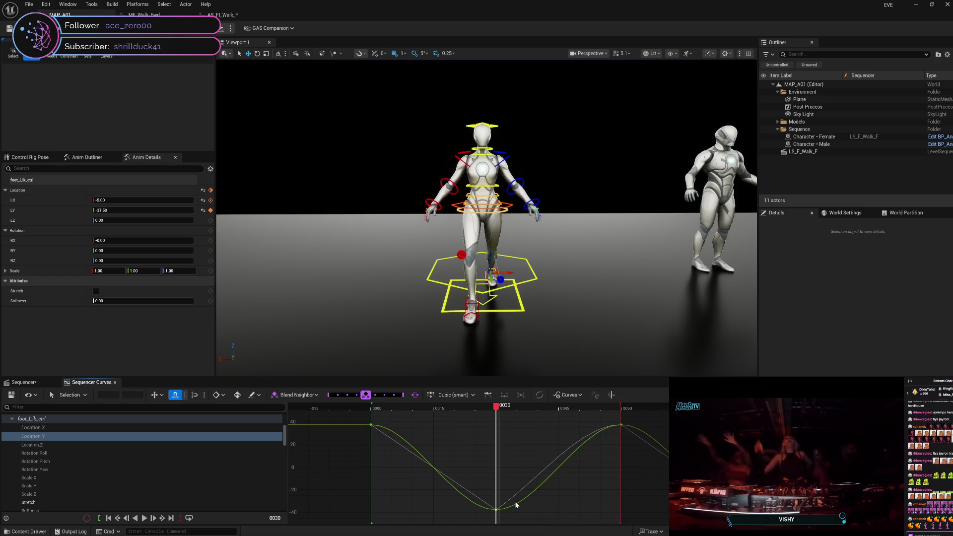
{"action": "left_click", "coordinate": [496, 510]}
{"action": "mouse_move", "coordinate": [497, 512]}
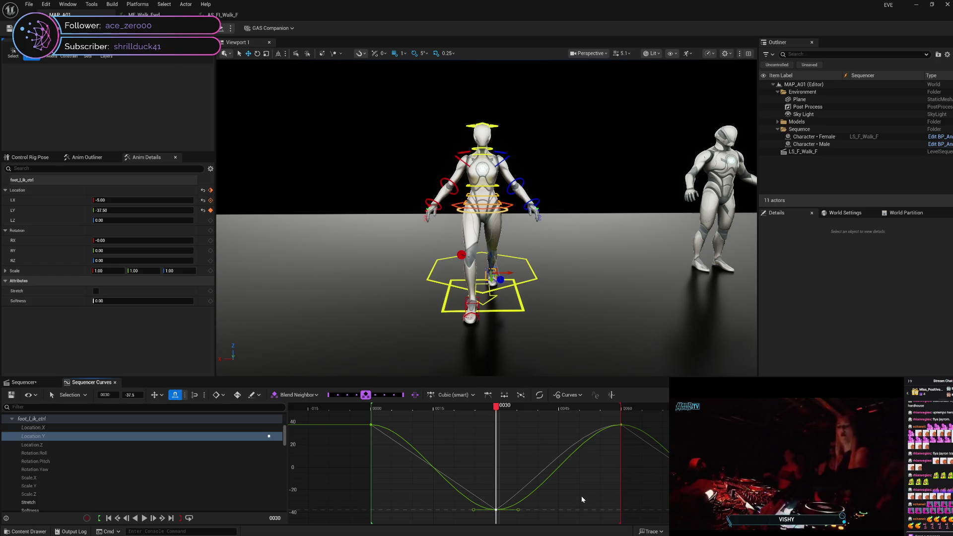
{"action": "mouse_move", "coordinate": [496, 407]}
{"action": "left_mouse_down"}
{"action": "mouse_move", "coordinate": [373, 415]}
{"action": "mouse_move", "coordinate": [623, 427]}
{"action": "mouse_move", "coordinate": [374, 421]}
{"action": "left_mouse_up"}
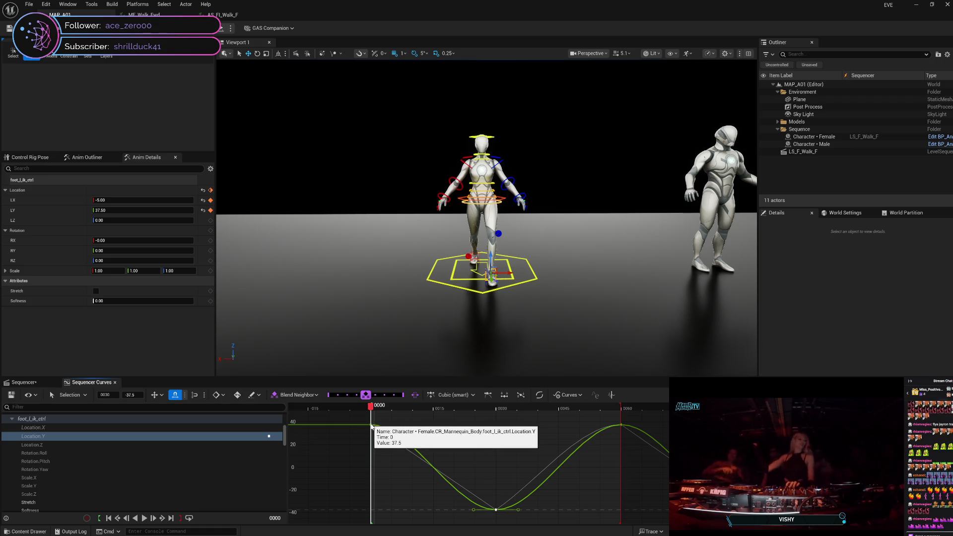
Step: Try weighted tangents on the frame-0 key, then revert it to unweighted Auto tangents
{"action": "right_click", "coordinate": [372, 425]}
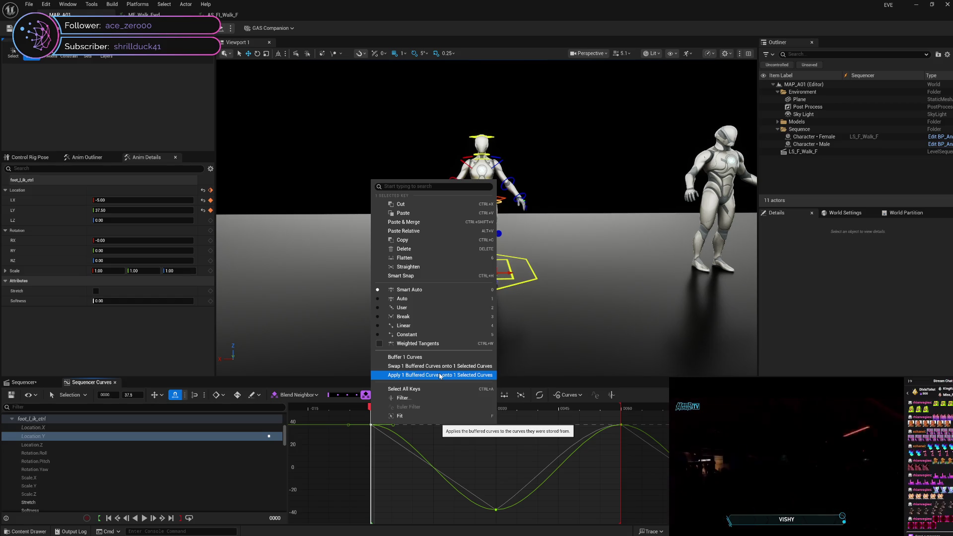
{"action": "left_click", "coordinate": [432, 345]}
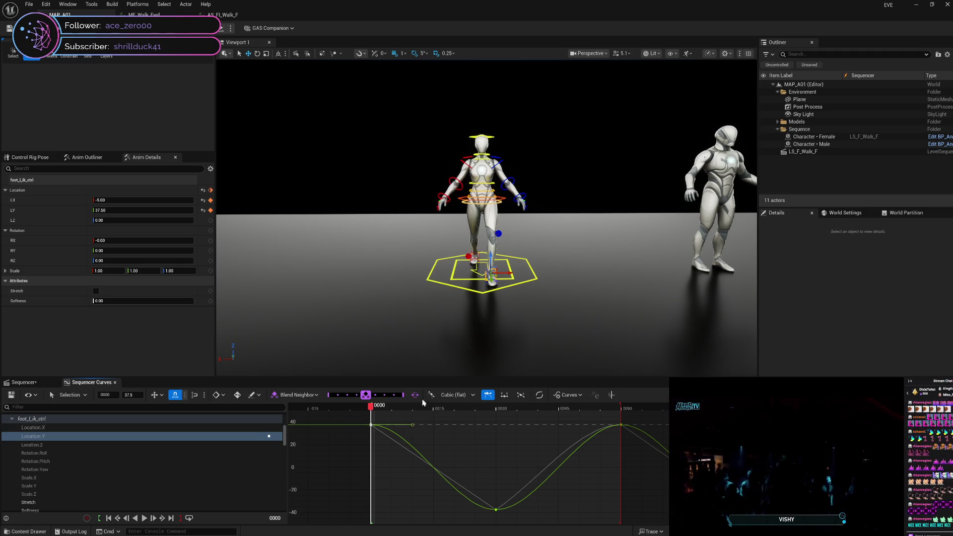
{"action": "mouse_move", "coordinate": [415, 426]}
{"action": "left_mouse_down"}
{"action": "mouse_move", "coordinate": [409, 445]}
{"action": "mouse_move", "coordinate": [488, 453]}
{"action": "mouse_move", "coordinate": [497, 443]}
{"action": "mouse_move", "coordinate": [476, 431]}
{"action": "mouse_move", "coordinate": [397, 428]}
{"action": "mouse_move", "coordinate": [390, 443]}
{"action": "mouse_move", "coordinate": [444, 430]}
{"action": "mouse_move", "coordinate": [388, 429]}
{"action": "mouse_move", "coordinate": [393, 445]}
{"action": "mouse_move", "coordinate": [428, 425]}
{"action": "mouse_move", "coordinate": [392, 433]}
{"action": "mouse_move", "coordinate": [407, 439]}
{"action": "mouse_move", "coordinate": [425, 437]}
{"action": "mouse_move", "coordinate": [392, 420]}
{"action": "mouse_move", "coordinate": [451, 435]}
{"action": "mouse_move", "coordinate": [466, 424]}
{"action": "mouse_move", "coordinate": [494, 427]}
{"action": "mouse_move", "coordinate": [428, 418]}
{"action": "mouse_move", "coordinate": [403, 422]}
{"action": "mouse_move", "coordinate": [389, 445]}
{"action": "mouse_move", "coordinate": [393, 422]}
{"action": "left_mouse_up"}
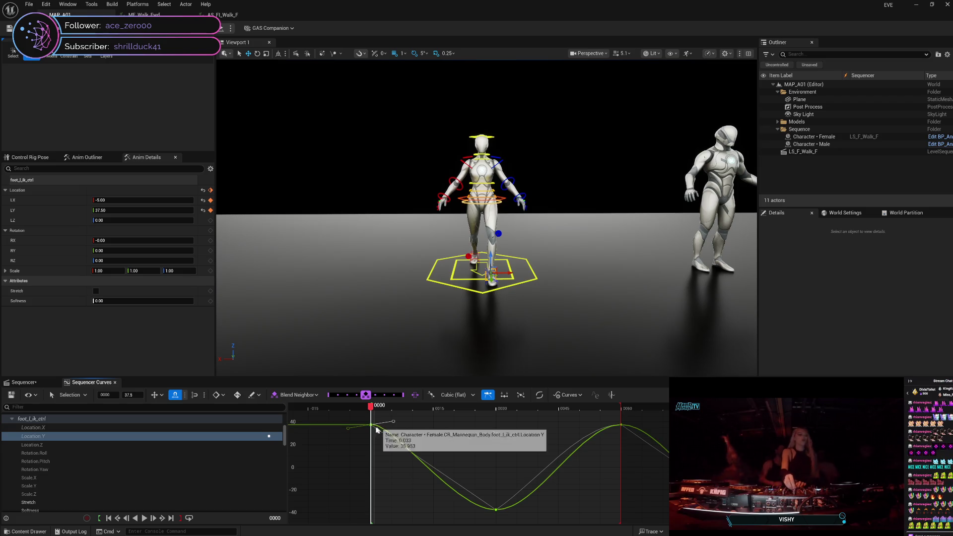
{"action": "right_click", "coordinate": [372, 426]}
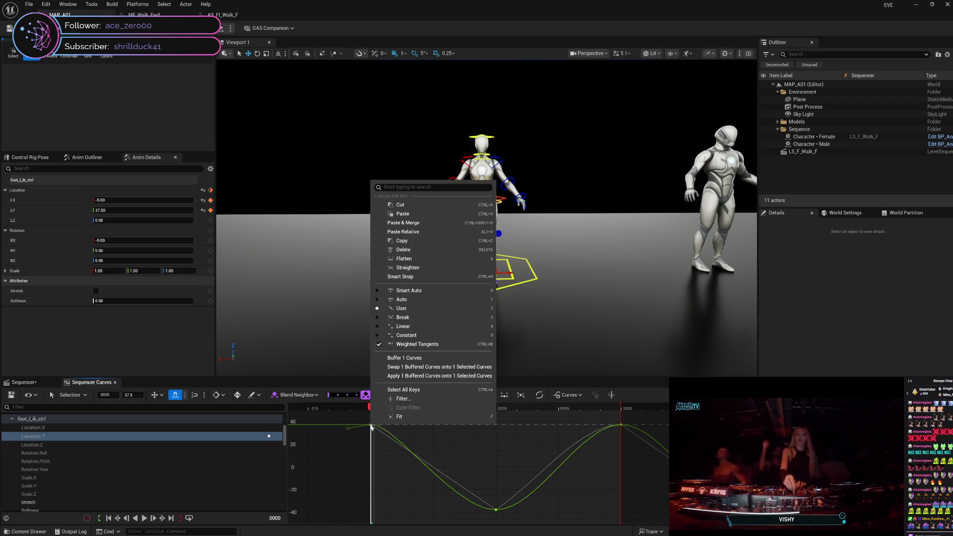
{"action": "left_click", "coordinate": [390, 345]}
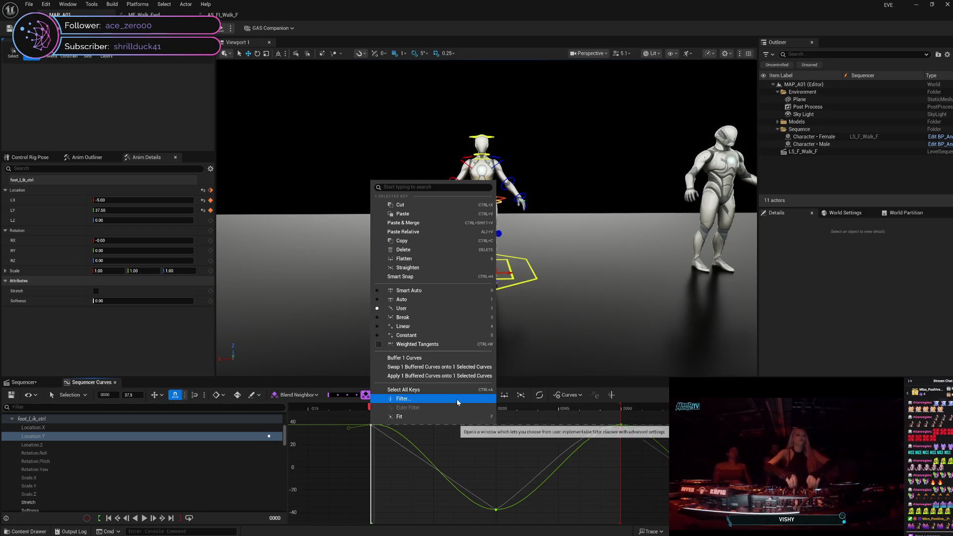
{"action": "left_click", "coordinate": [415, 301]}
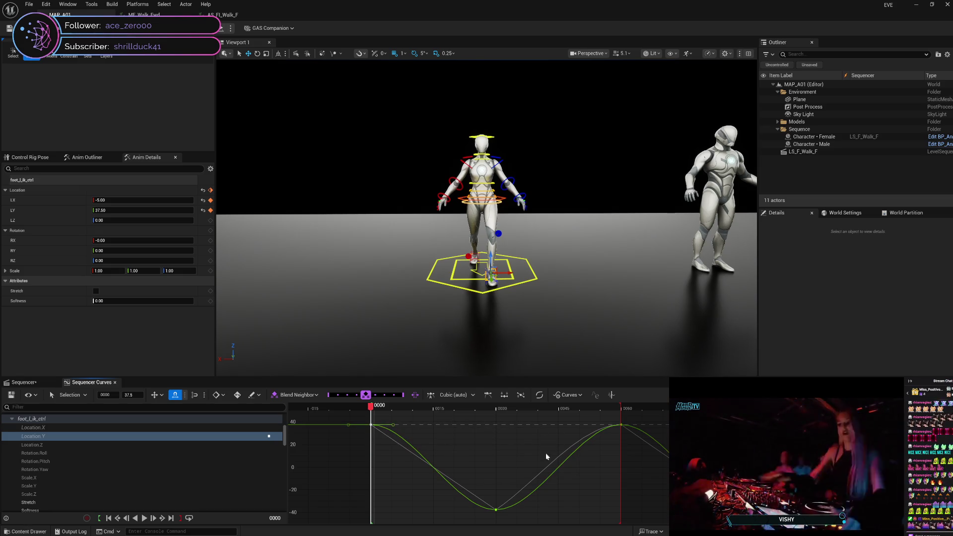
{"action": "left_click", "coordinate": [547, 466]}
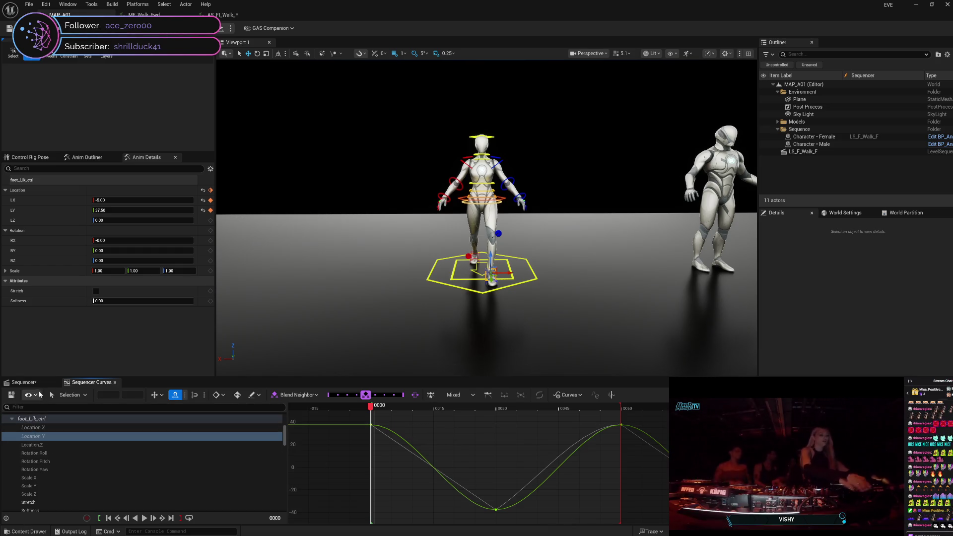
Step: Preview the foot pose around frame 15 in the track timeline, then return to frame 0
{"action": "left_click", "coordinate": [24, 383]}
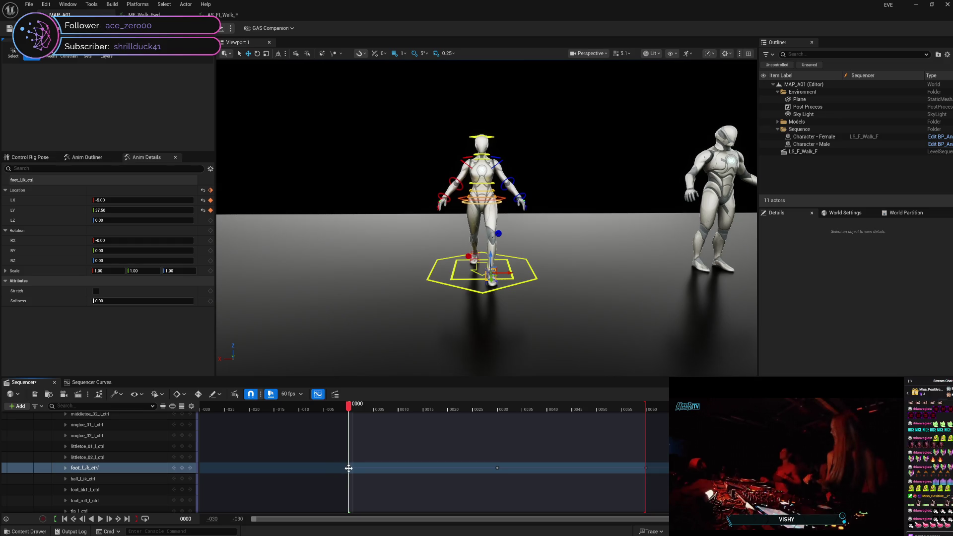
{"action": "mouse_move", "coordinate": [428, 410]}
{"action": "left_mouse_down"}
{"action": "mouse_move", "coordinate": [351, 416]}
{"action": "mouse_move", "coordinate": [669, 427]}
{"action": "mouse_move", "coordinate": [572, 437]}
{"action": "left_mouse_up"}
{"action": "left_click_drag", "start_coordinate": [508, 453], "coordinate": [348, 456]}
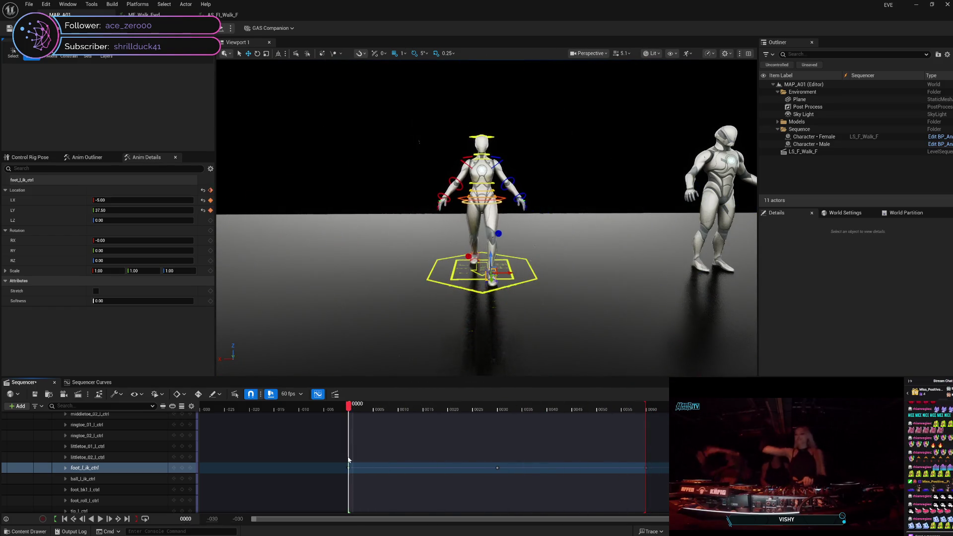
Step: Delete the -37.5 low key at frame 30 in the curve editor
{"action": "left_click", "coordinate": [92, 383]}
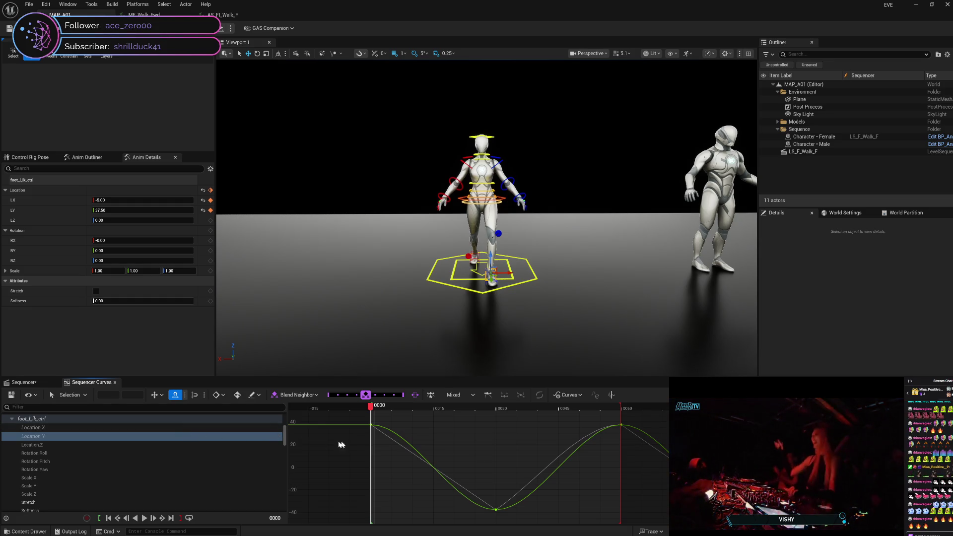
{"action": "left_click", "coordinate": [497, 510]}
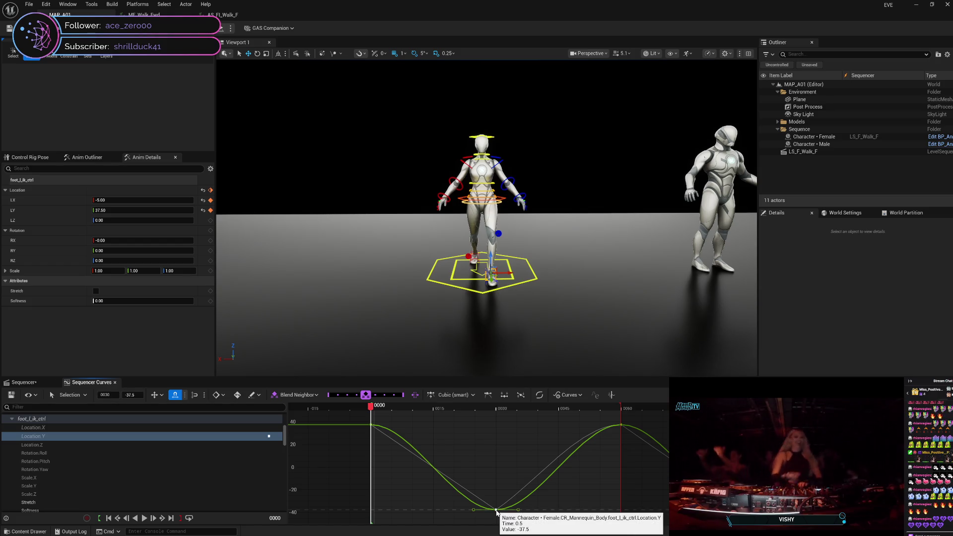
{"action": "key", "text": "Delete"}
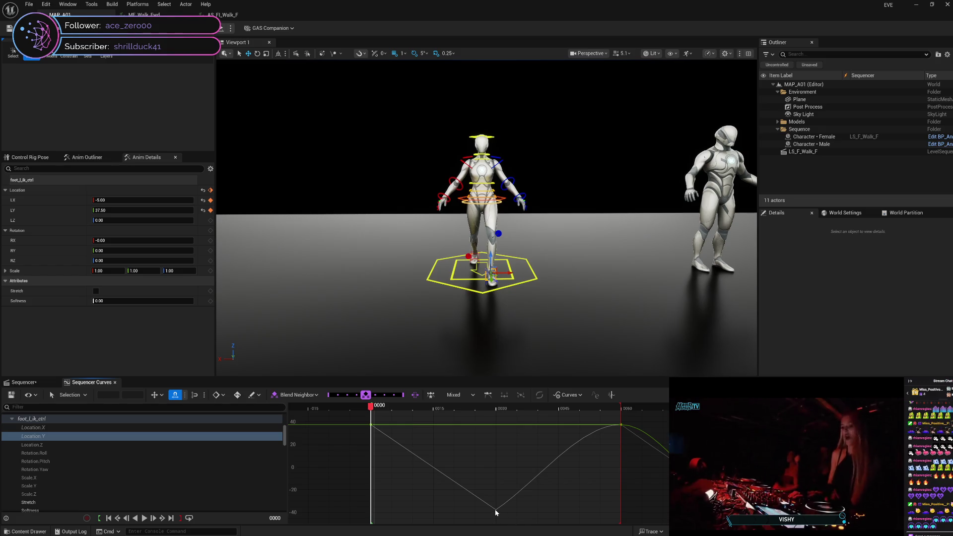
Step: Undo the frame-30 key deletion and redisplay the Location.X and Location.Y curves
{"action": "left_click", "coordinate": [580, 396]}
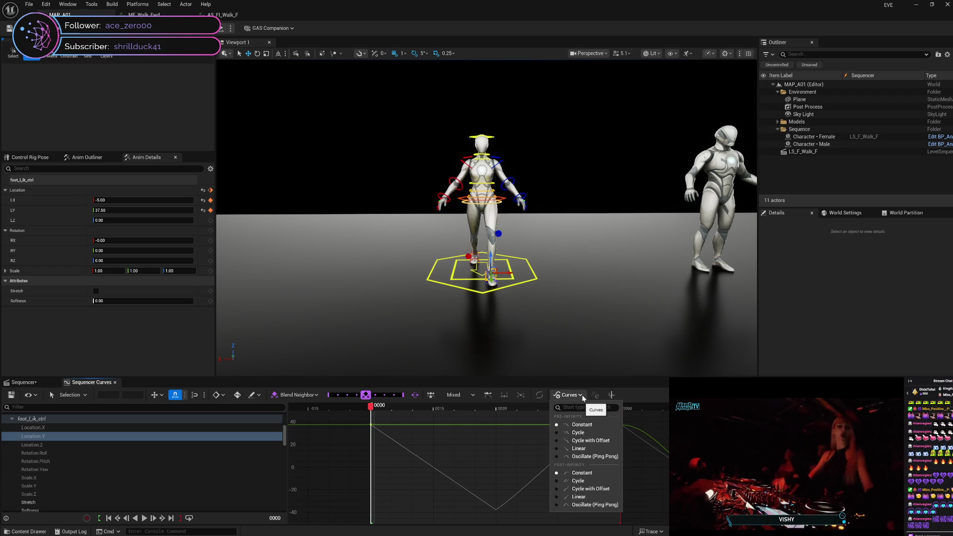
{"action": "left_click", "coordinate": [656, 396]}
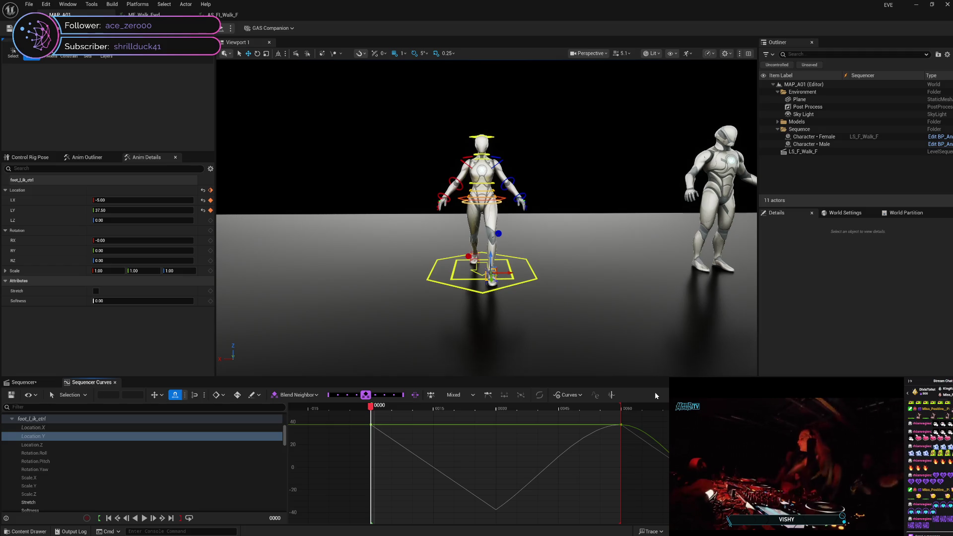
{"action": "key", "text": "1"}
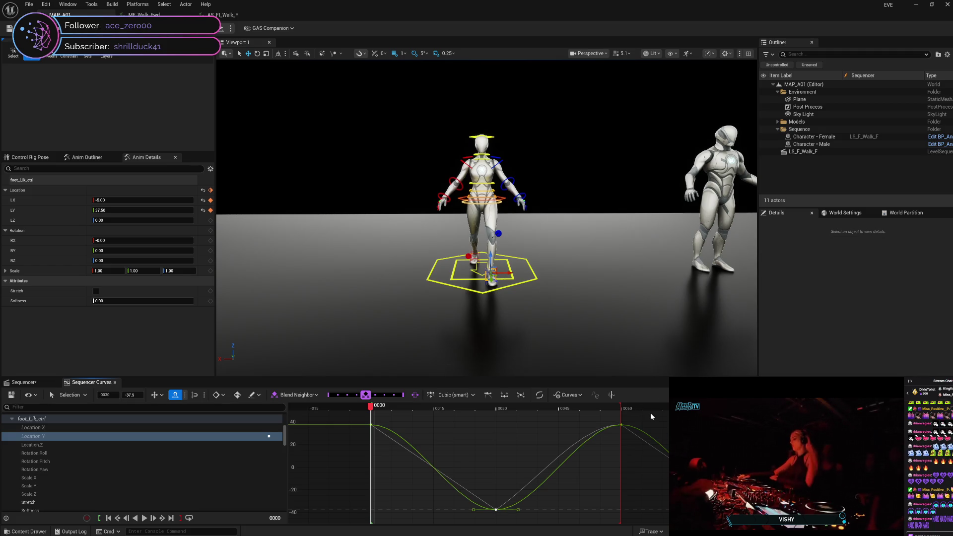
{"action": "left_click", "coordinate": [533, 428]}
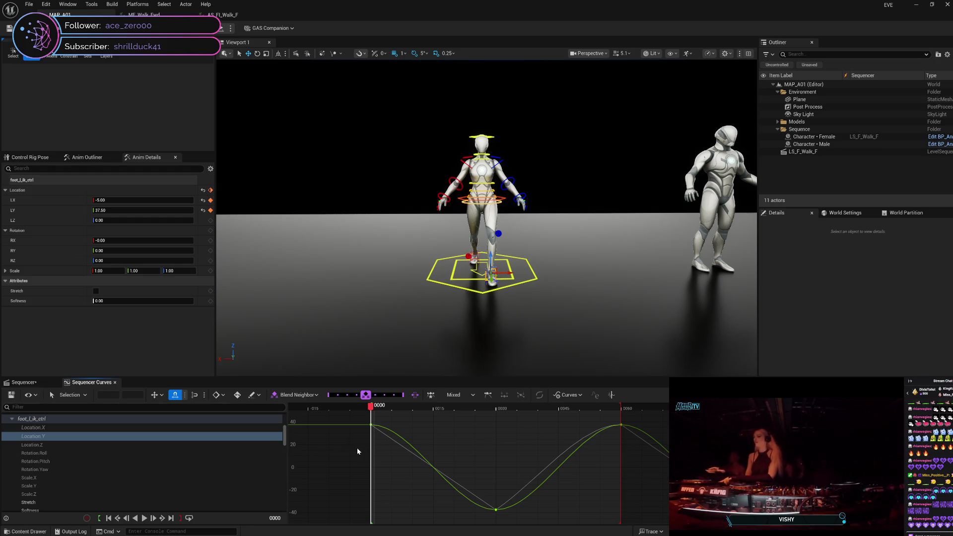
{"action": "left_click", "coordinate": [160, 430]}
{"action": "left_click", "coordinate": [155, 437]}
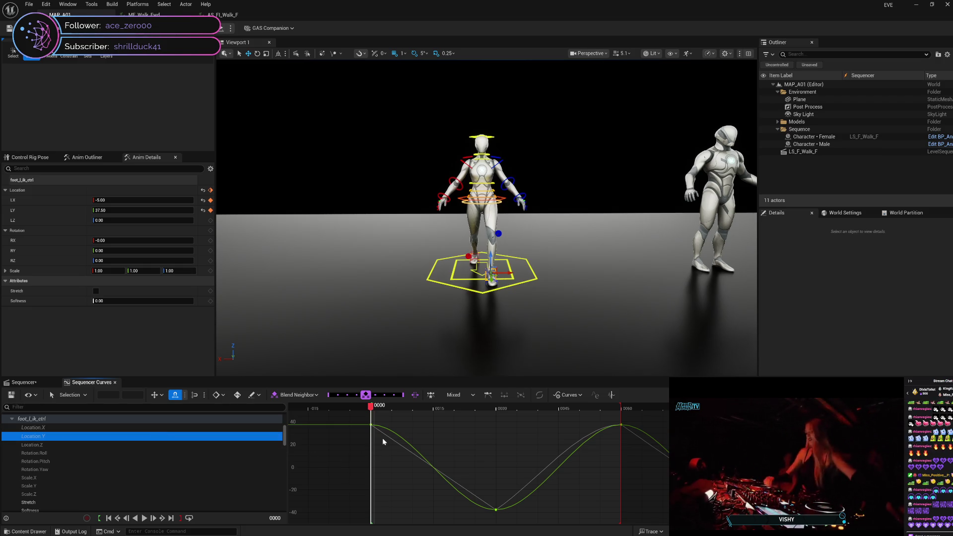
Step: Make the frame-0 key Linear and break the frame-30 low key's tangents
{"action": "right_click", "coordinate": [371, 427]}
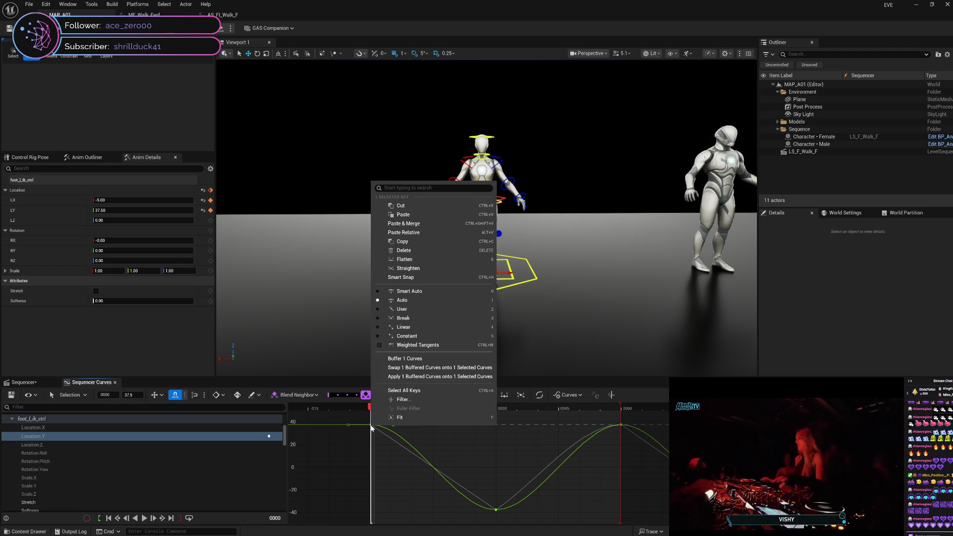
{"action": "left_click", "coordinate": [404, 328]}
{"action": "left_click", "coordinate": [496, 510]}
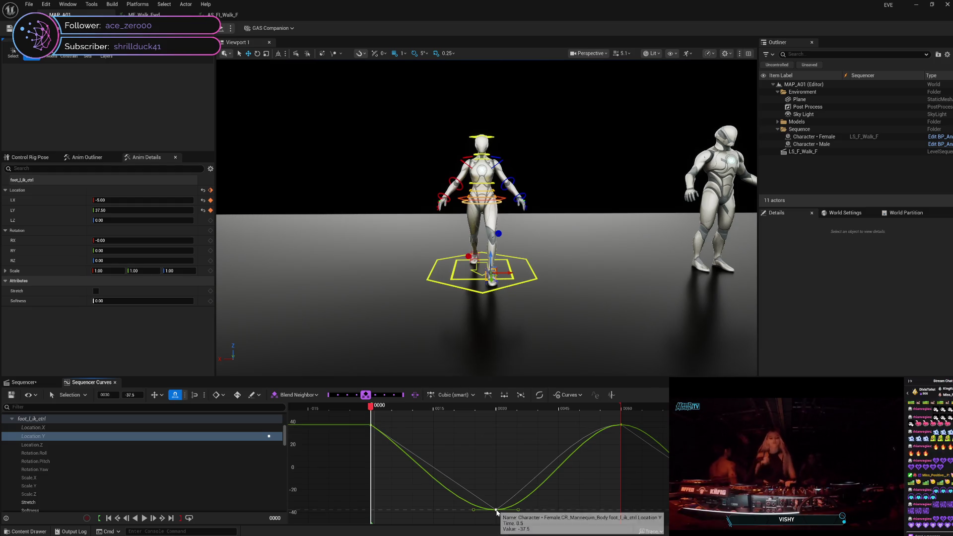
{"action": "right_click", "coordinate": [497, 514]}
{"action": "left_click", "coordinate": [549, 404]}
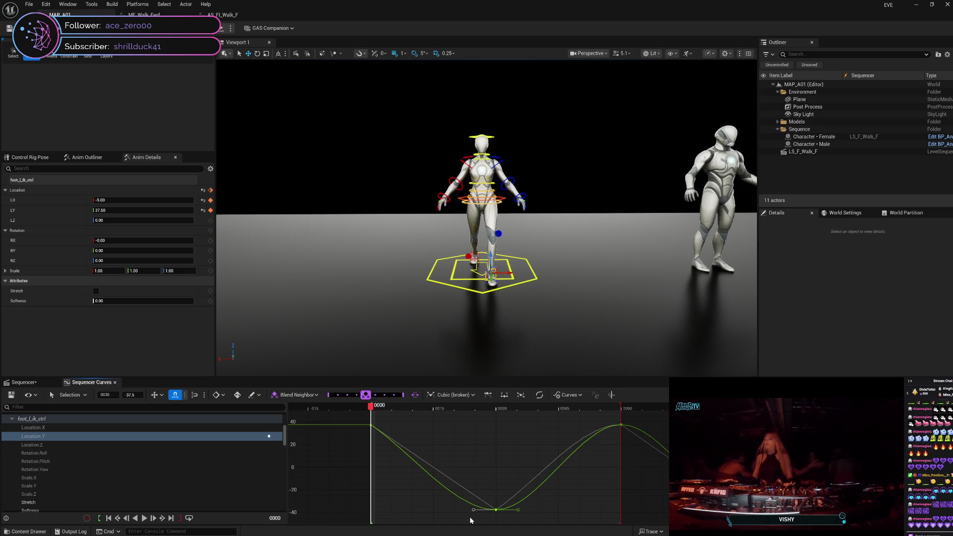
Step: Adjust the low key's incoming tangent until Location.Y reads about 0 at frame 15
{"action": "left_click_drag", "start_coordinate": [473, 510], "coordinate": [470, 493]}
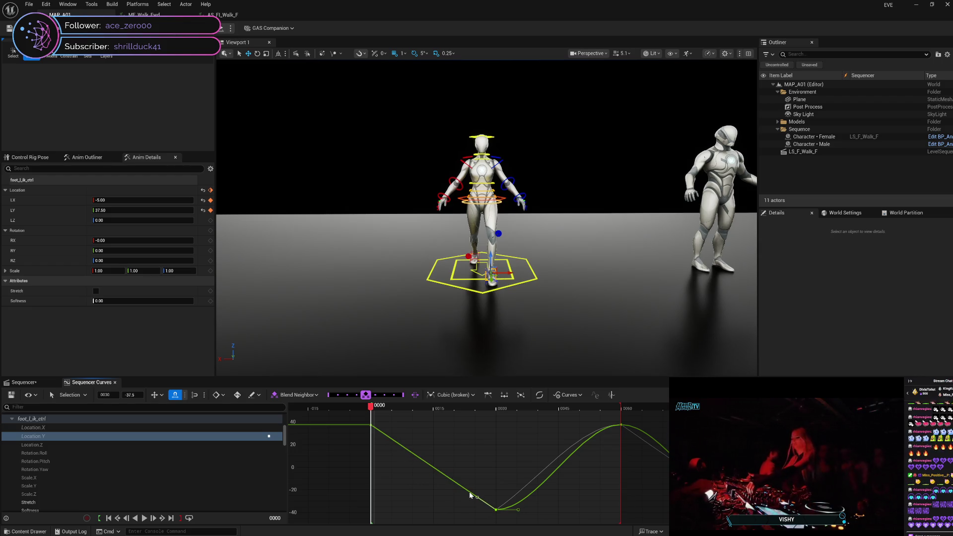
{"action": "left_click_drag", "start_coordinate": [474, 495], "coordinate": [468, 489]}
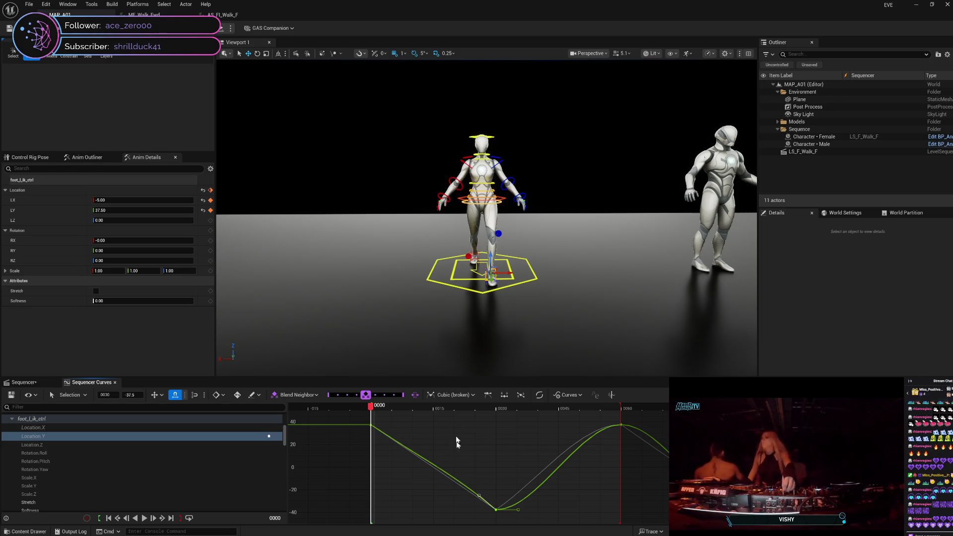
{"action": "left_click", "coordinate": [438, 410]}
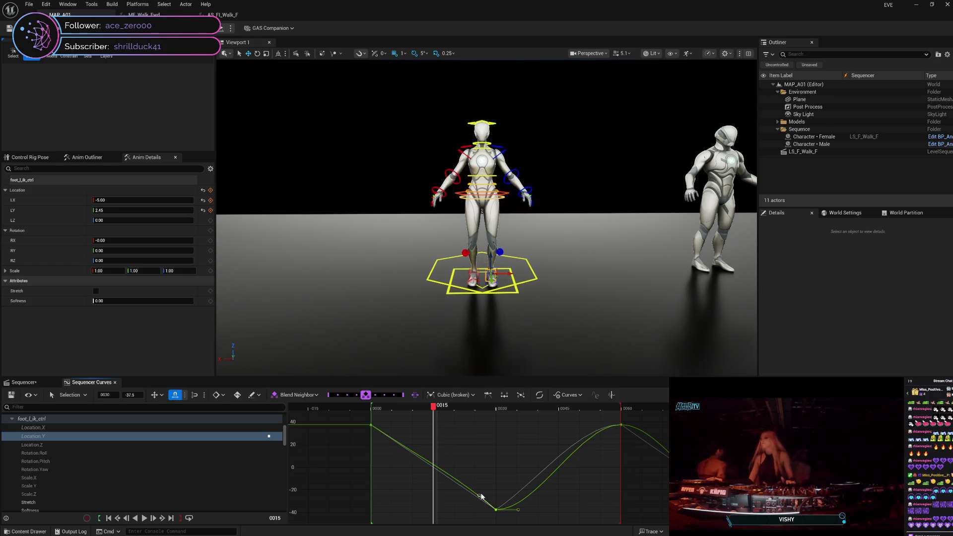
{"action": "left_click_drag", "start_coordinate": [480, 496], "coordinate": [470, 496]}
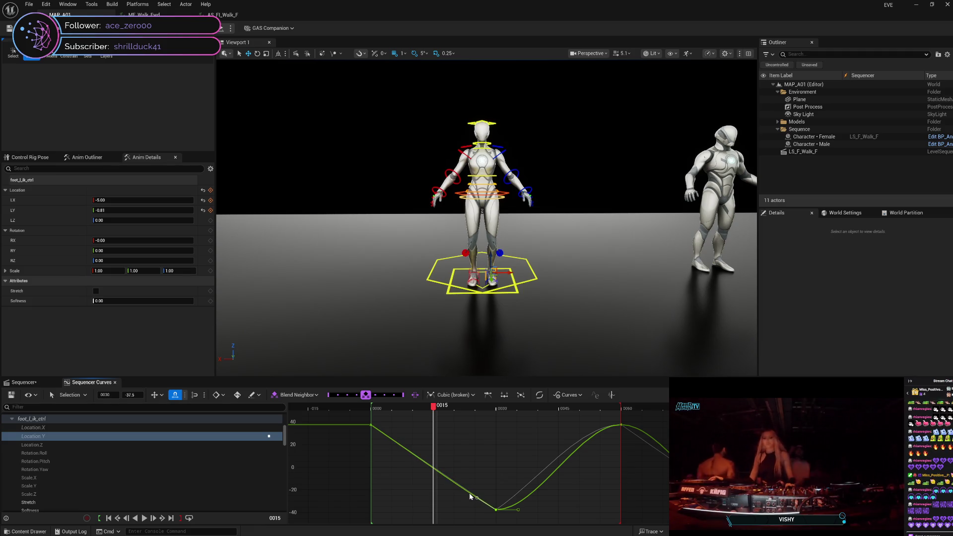
{"action": "left_click_drag", "start_coordinate": [470, 496], "coordinate": [472, 496]}
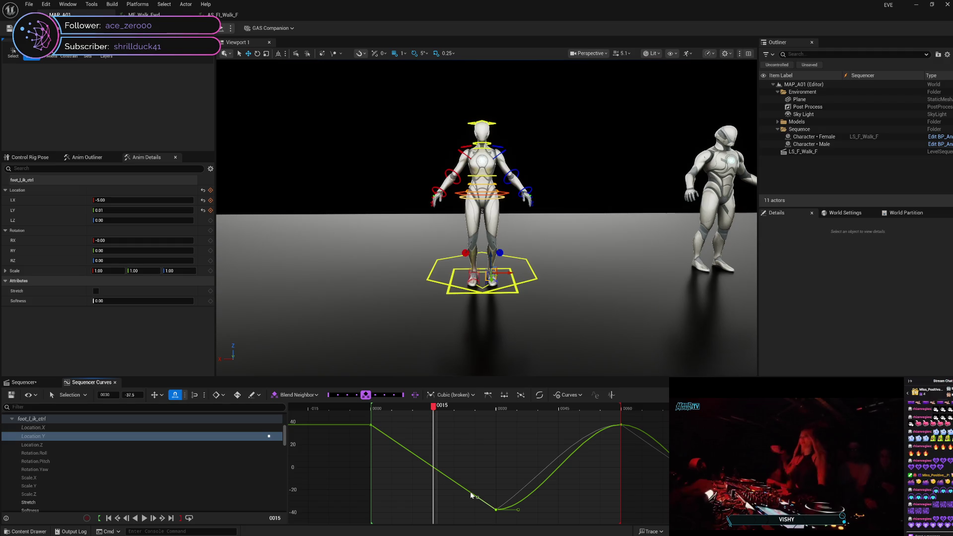
{"action": "left_click_drag", "start_coordinate": [471, 495], "coordinate": [468, 493]}
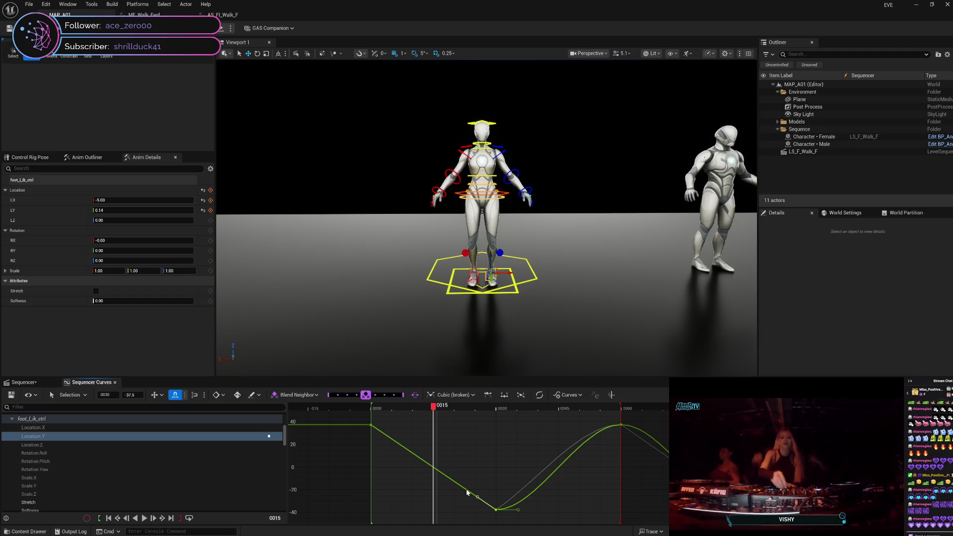
{"action": "left_click_drag", "start_coordinate": [467, 493], "coordinate": [467, 493]}
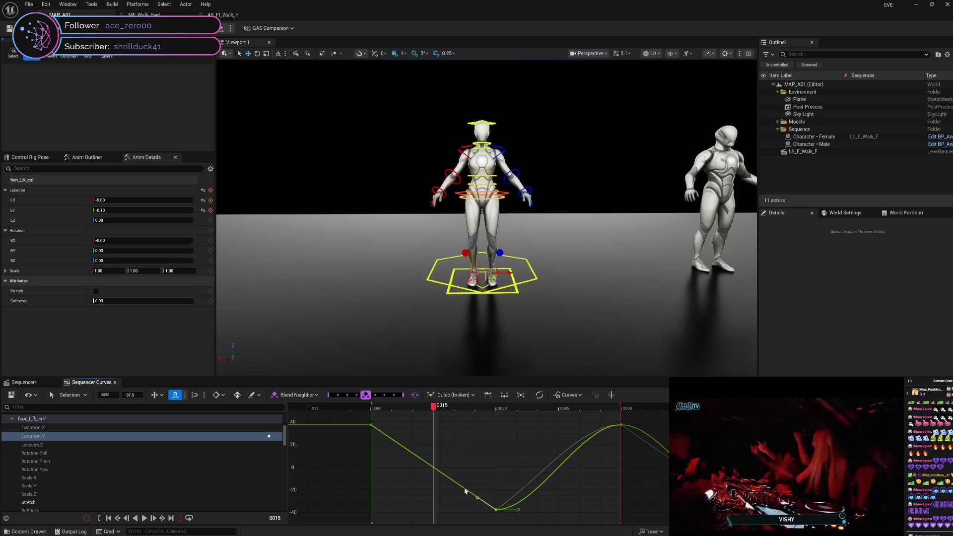
{"action": "left_click_drag", "start_coordinate": [465, 491], "coordinate": [460, 487]}
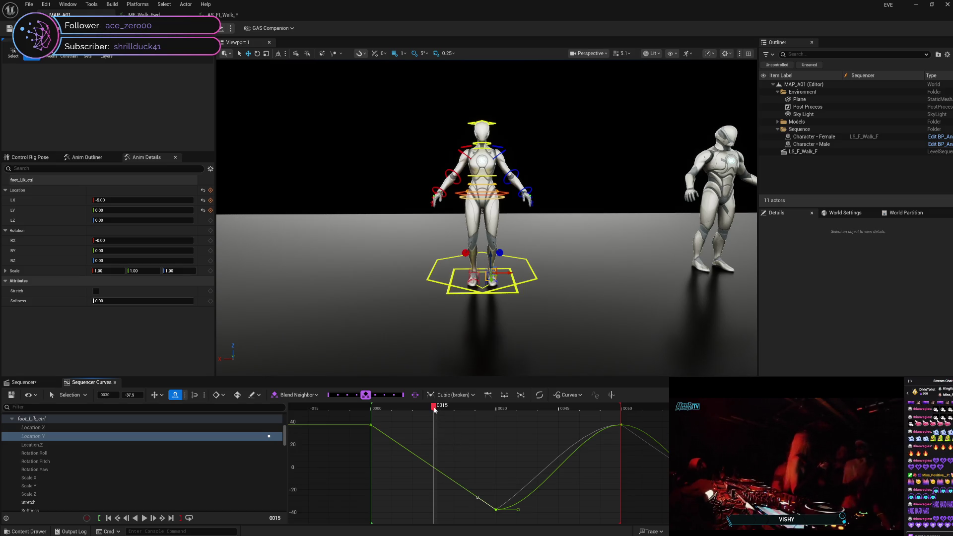
{"action": "mouse_move", "coordinate": [435, 409]}
{"action": "left_mouse_down"}
{"action": "mouse_move", "coordinate": [374, 410]}
{"action": "mouse_move", "coordinate": [498, 433]}
{"action": "mouse_move", "coordinate": [373, 412]}
{"action": "mouse_move", "coordinate": [683, 454]}
{"action": "mouse_move", "coordinate": [374, 441]}
{"action": "left_mouse_up"}
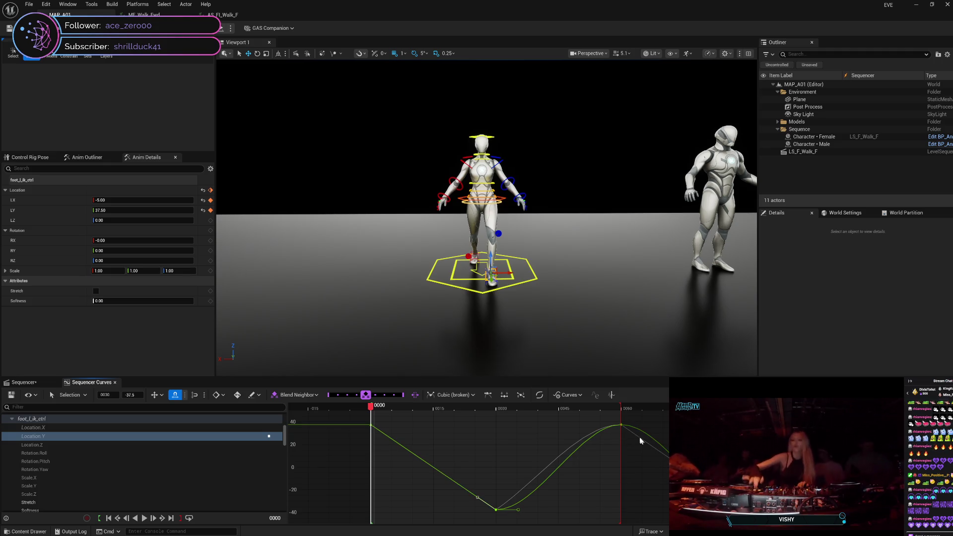
Step: Select the frame-60 high key and open the Ease Curve Tool presets
{"action": "left_click", "coordinate": [622, 425]}
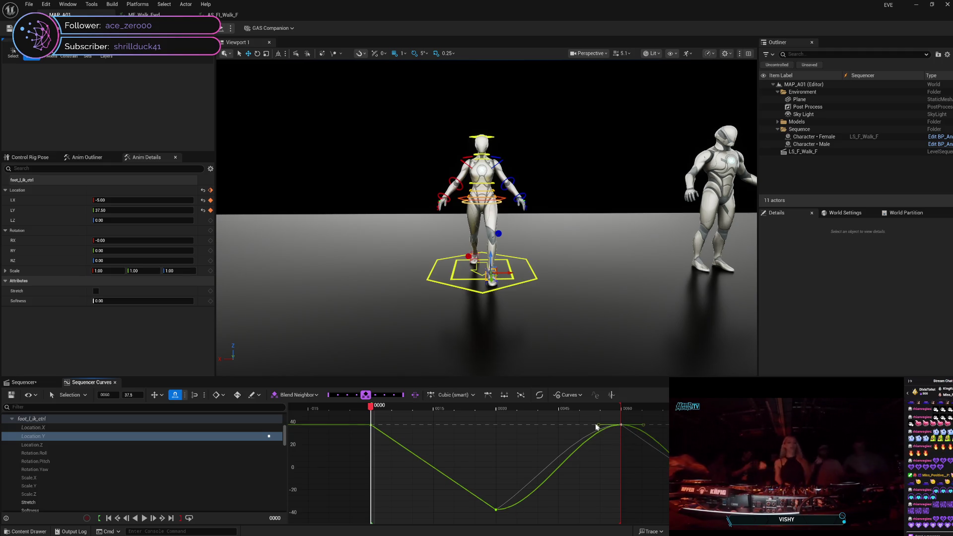
{"action": "left_click", "coordinate": [540, 394]}
{"action": "left_click", "coordinate": [540, 395]}
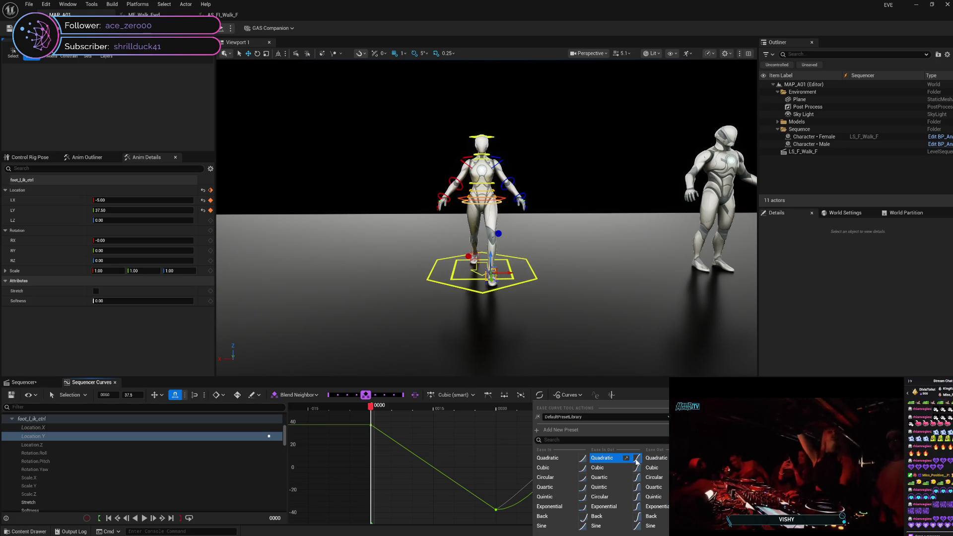
Step: Make the frame-30 low key Linear, then break tangents on all Location.Y keys
{"action": "left_click", "coordinate": [494, 455]}
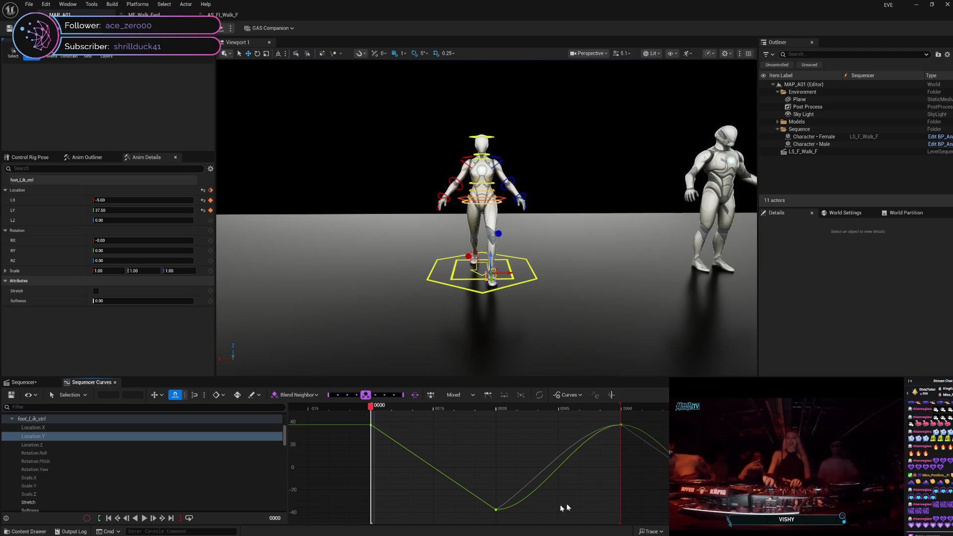
{"action": "mouse_move", "coordinate": [542, 490]}
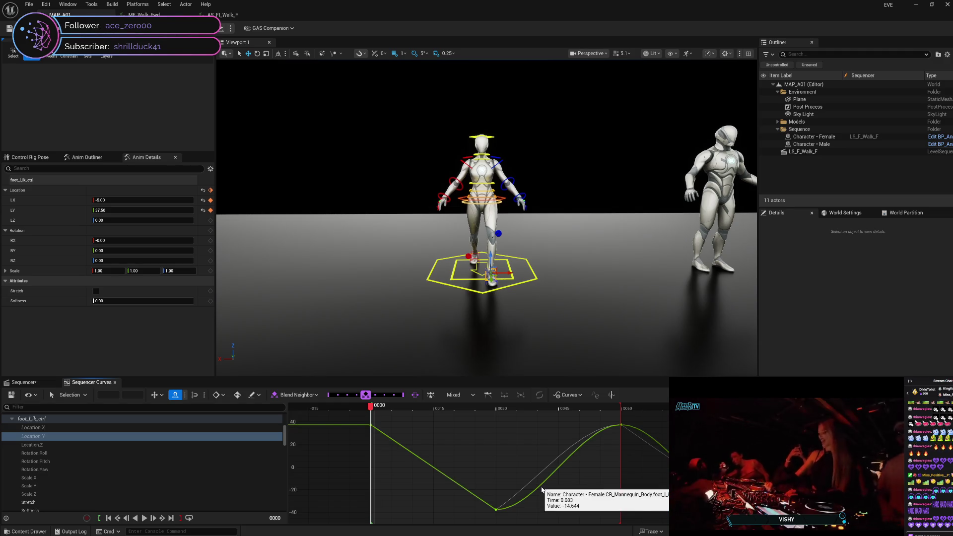
{"action": "left_click", "coordinate": [497, 511]}
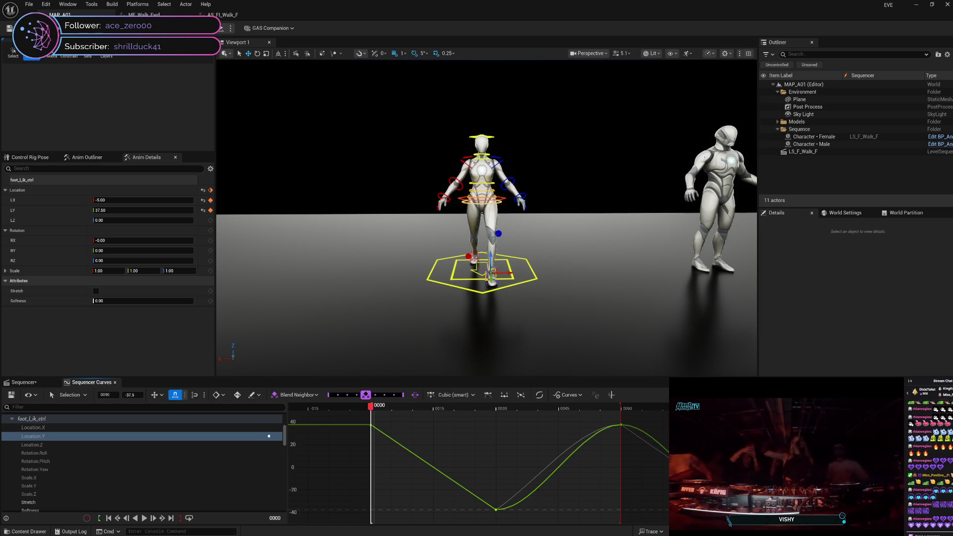
{"action": "key", "text": "4"}
{"action": "key", "text": "ctrl+a"}
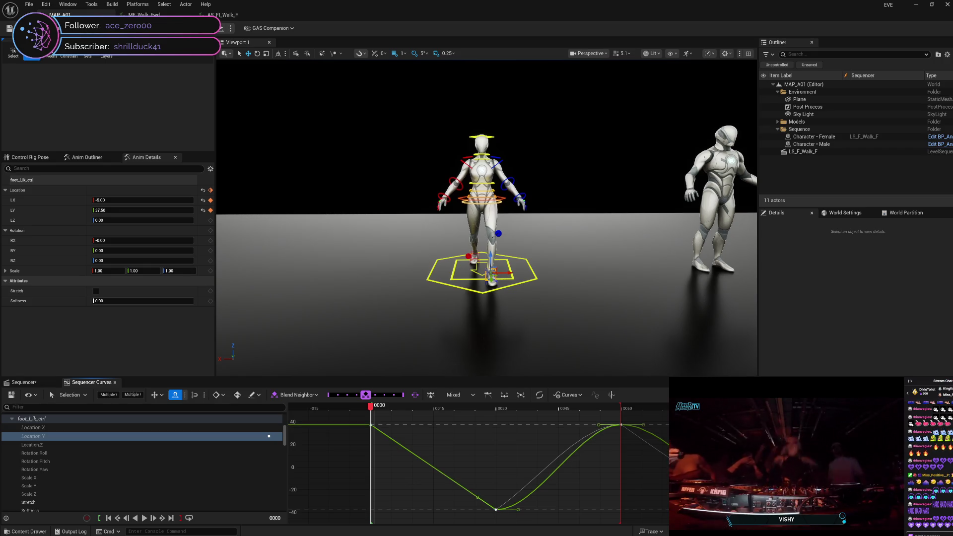
{"action": "right_click", "coordinate": [749, 467]}
{"action": "key", "text": "3"}
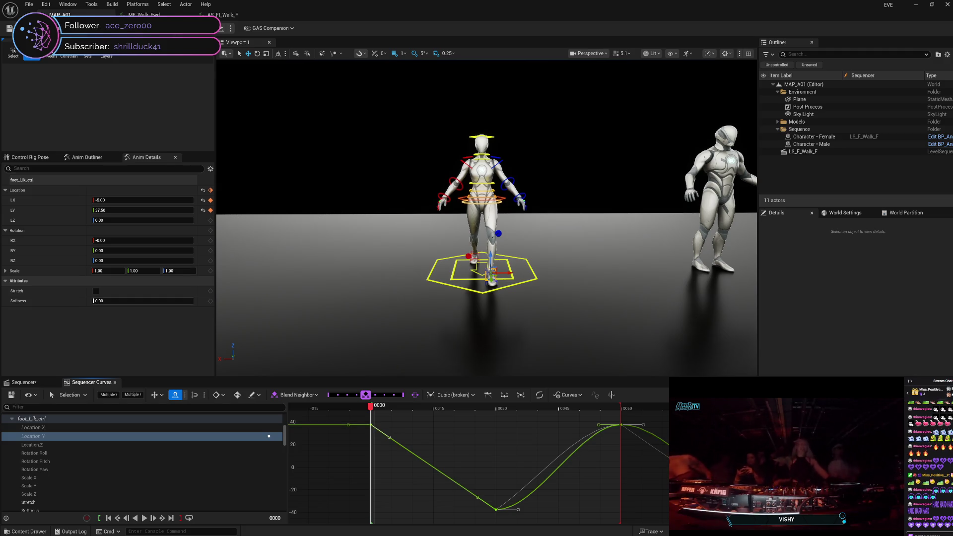
Step: Apply the Quadratic Ease In Out preset to the selected keys
{"action": "left_click", "coordinate": [538, 399]}
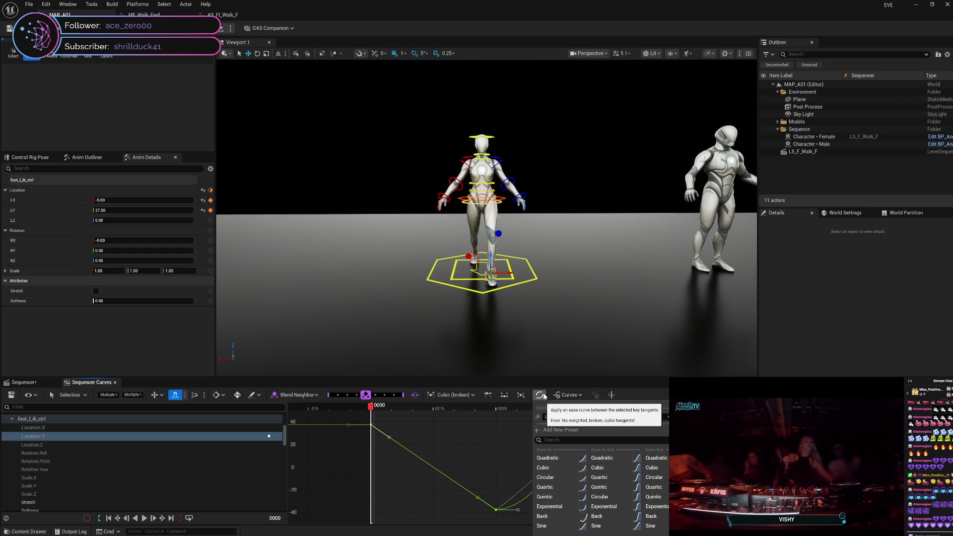
{"action": "left_click", "coordinate": [616, 459]}
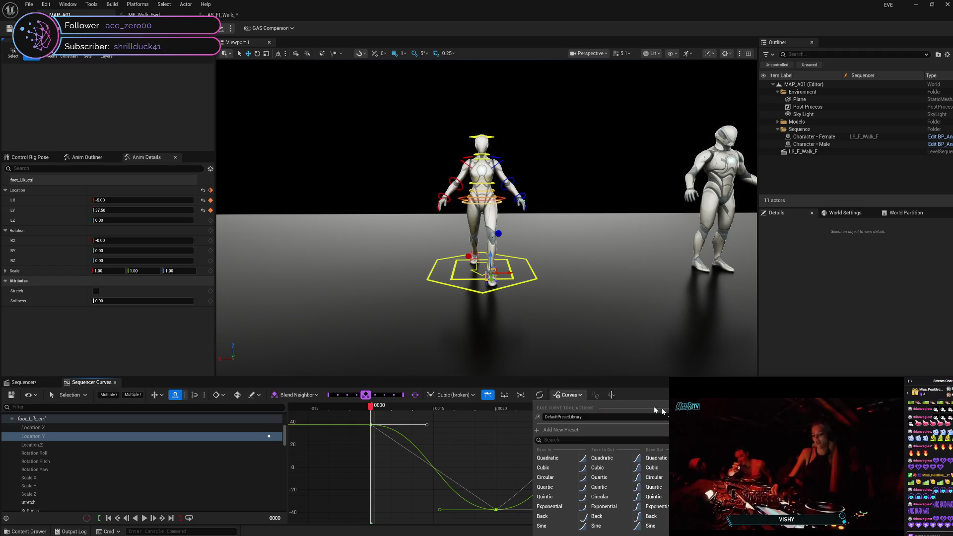
{"action": "left_click", "coordinate": [269, 436]}
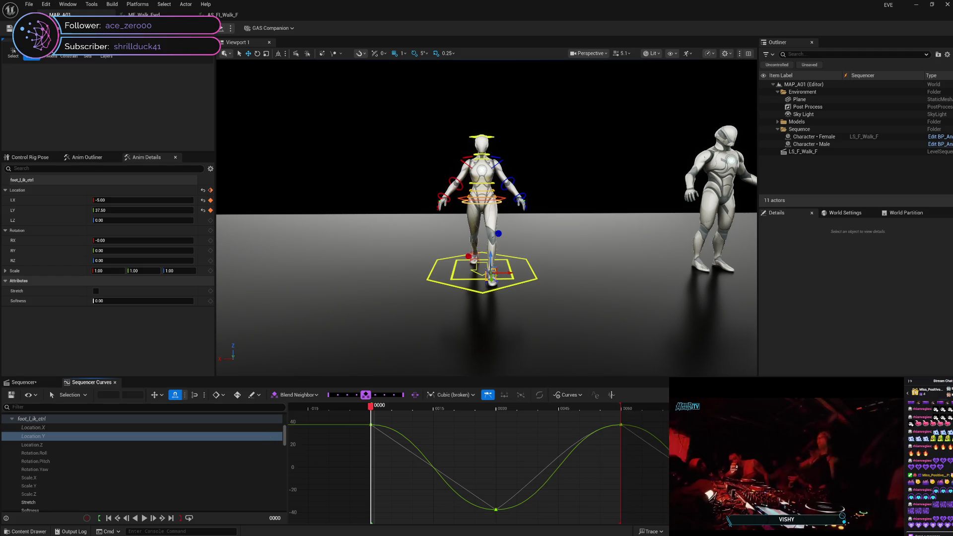
Step: Revert all Location.Y keys to Linear, leaving the ease presets unapplied
{"action": "key", "text": "ctrl+a"}
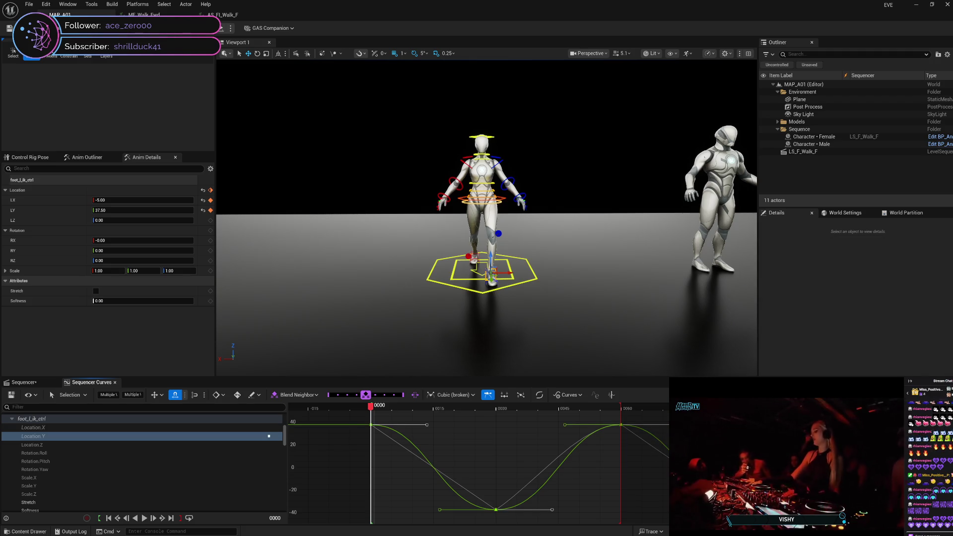
{"action": "key", "text": "4"}
{"action": "key", "text": "Escape"}
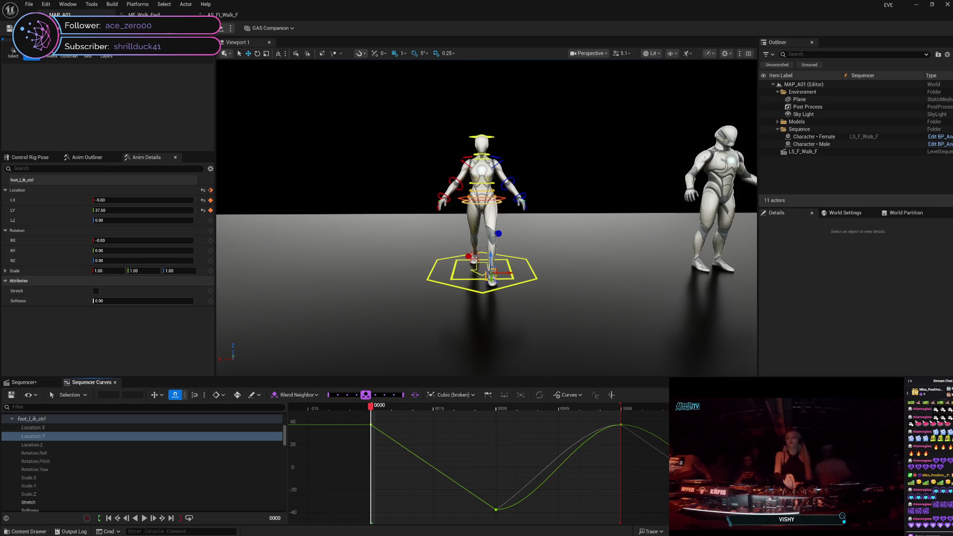
{"action": "key", "text": "ctrl+a"}
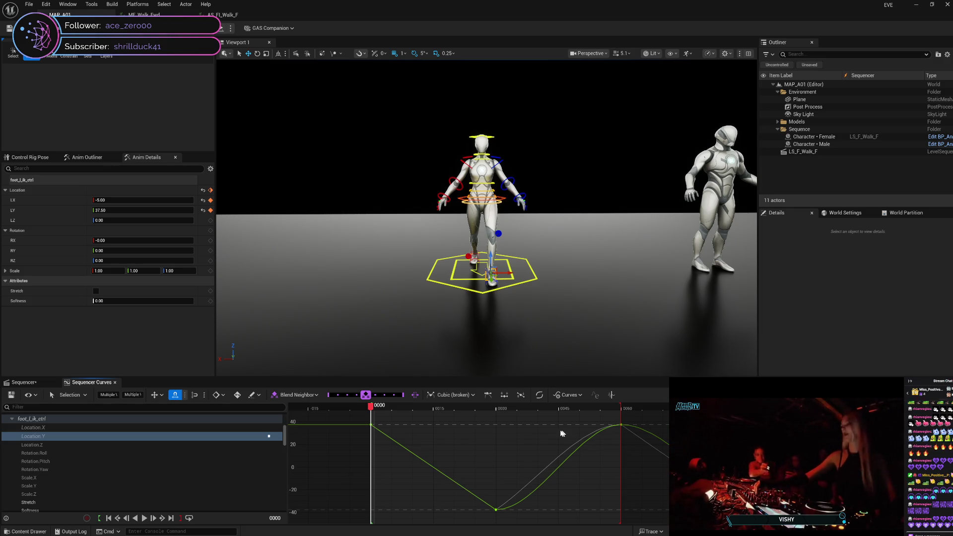
{"action": "left_click", "coordinate": [541, 396]}
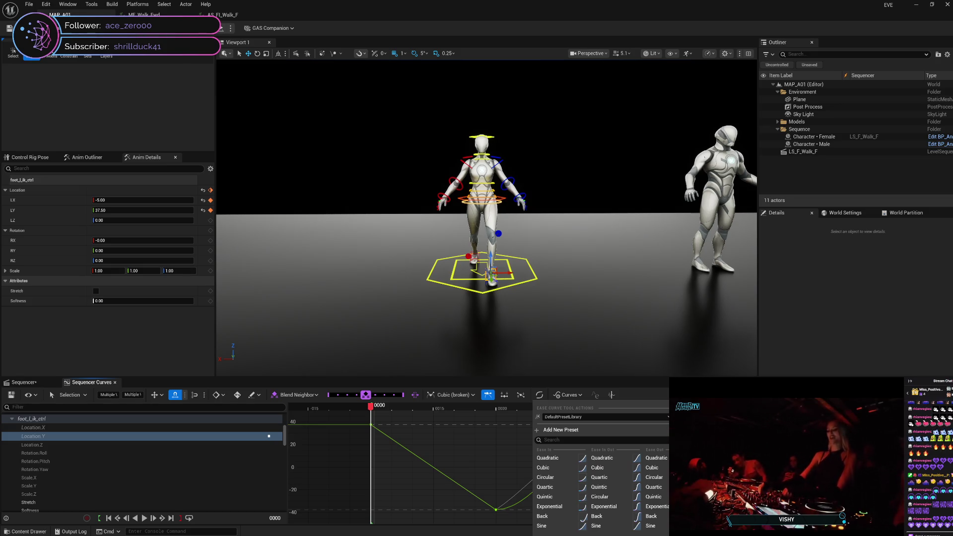
{"action": "key", "text": "Escape"}
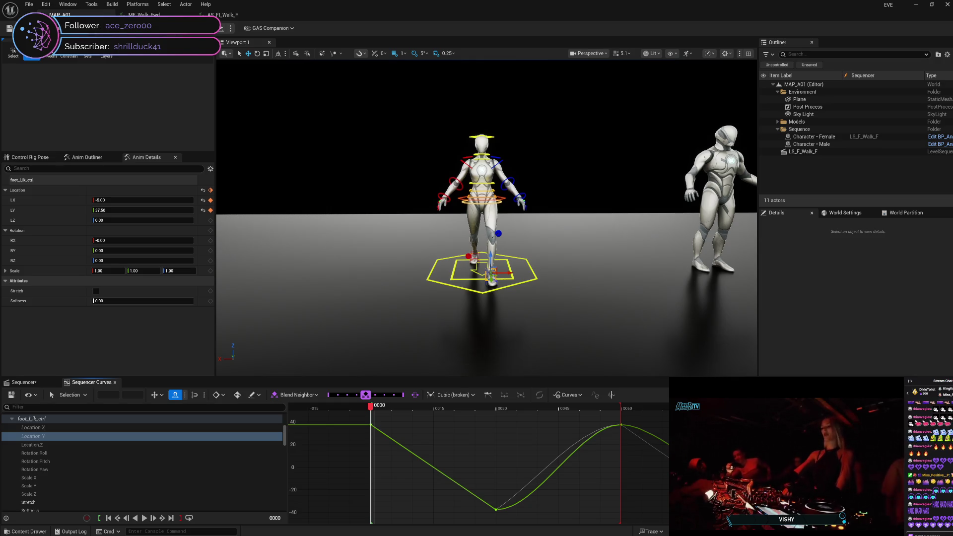
{"action": "right_click", "coordinate": [621, 425]}
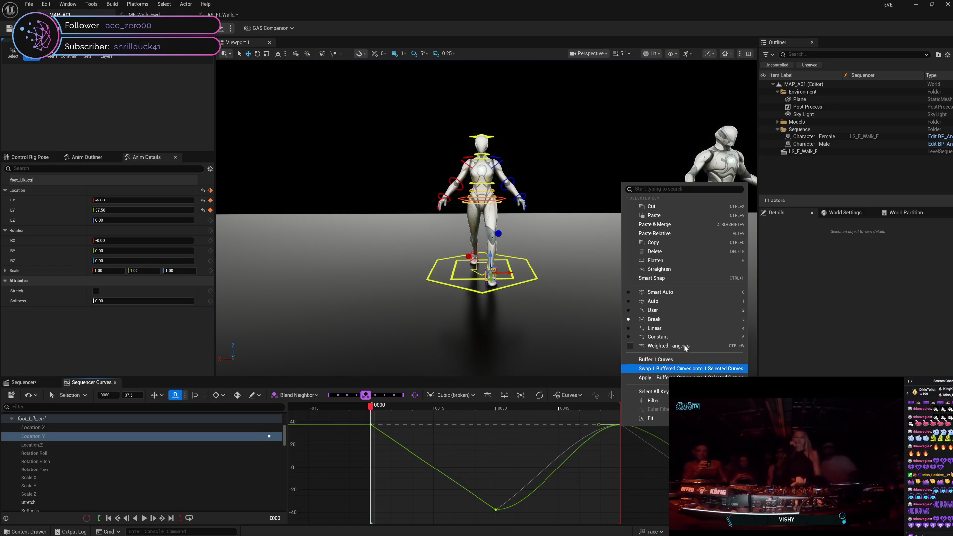
Step: Make the frame-60 key Linear and apply Quadratic Ease In Out to the rise keys
{"action": "left_click", "coordinate": [678, 329]}
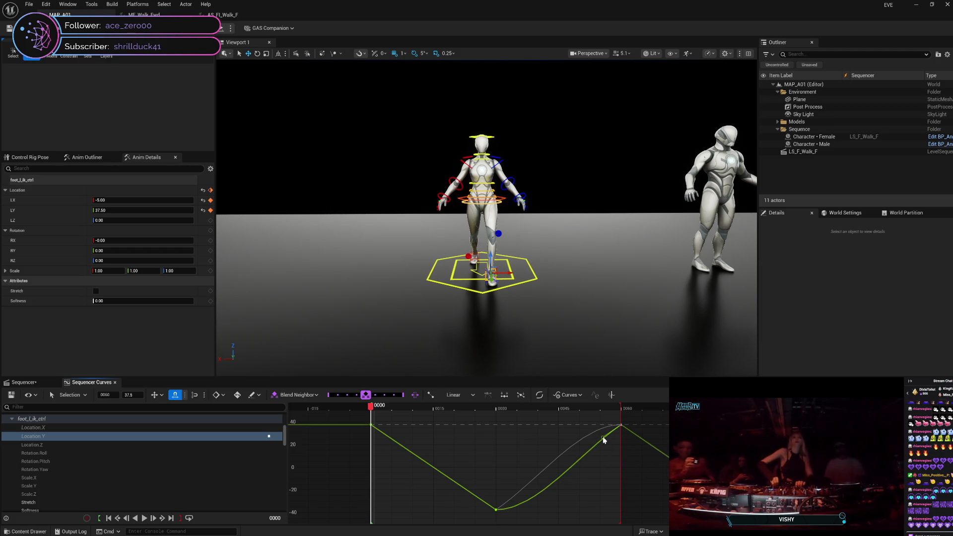
{"action": "mouse_move", "coordinate": [482, 423]}
{"action": "left_mouse_down"}
{"action": "mouse_move", "coordinate": [565, 492]}
{"action": "mouse_move", "coordinate": [639, 517]}
{"action": "left_mouse_up"}
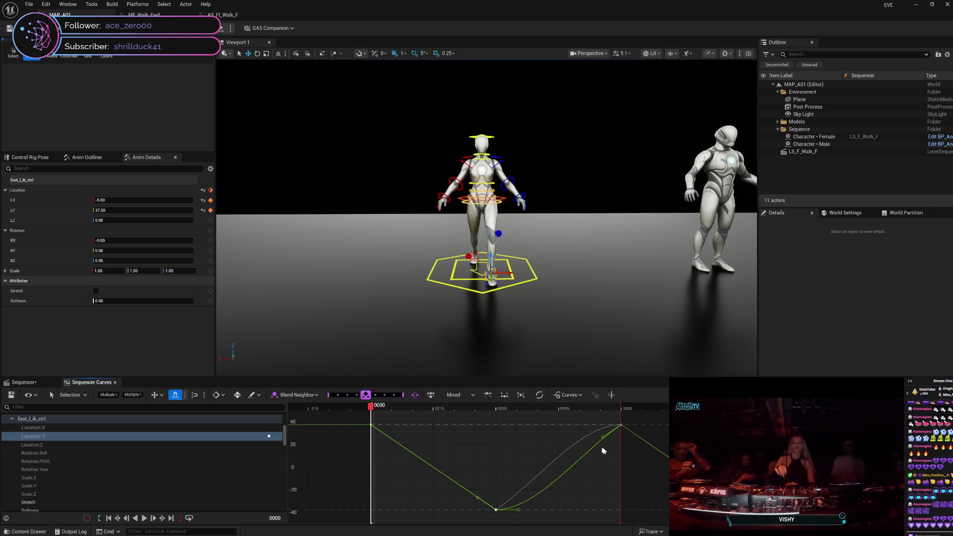
{"action": "left_click", "coordinate": [540, 394]}
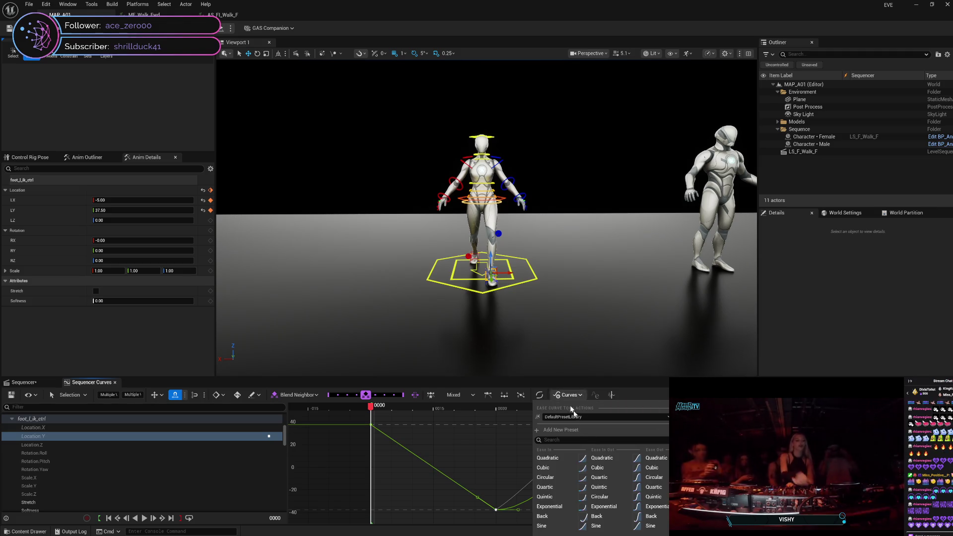
{"action": "left_click", "coordinate": [605, 460]}
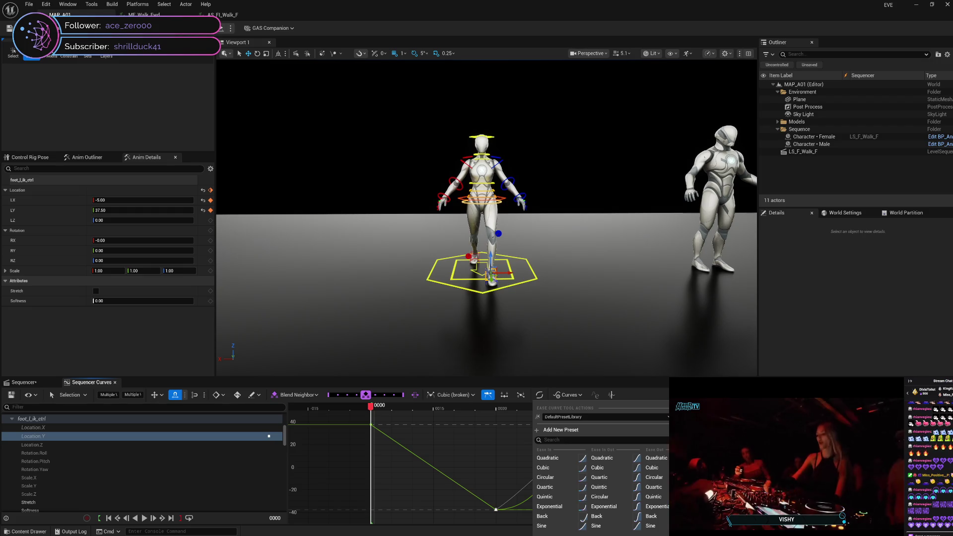
{"action": "key", "text": "Escape"}
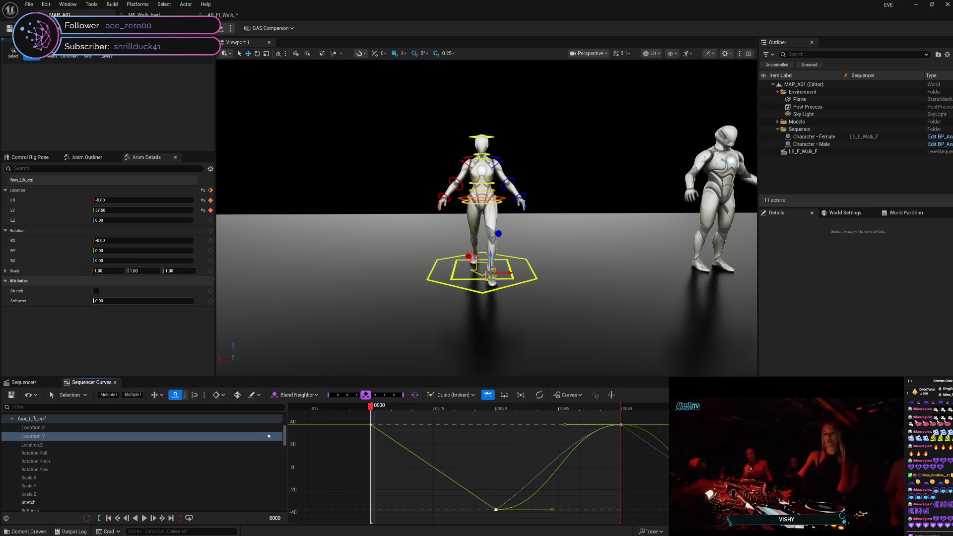
Step: Reset the frame-60 key to Linear and box-select the frame-30 and frame-60 keys
{"action": "right_click", "coordinate": [622, 426]}
{"action": "key", "text": "Escape"}
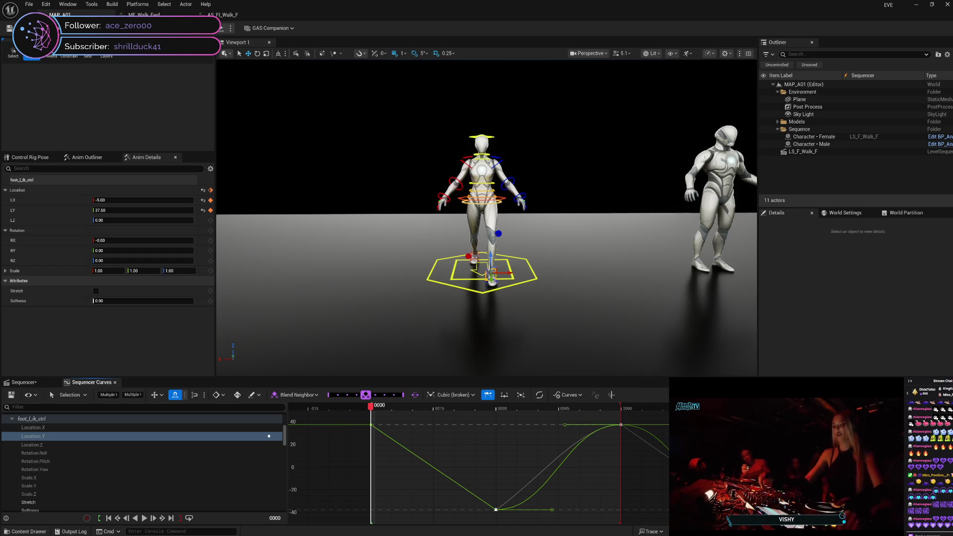
{"action": "left_click", "coordinate": [644, 458]}
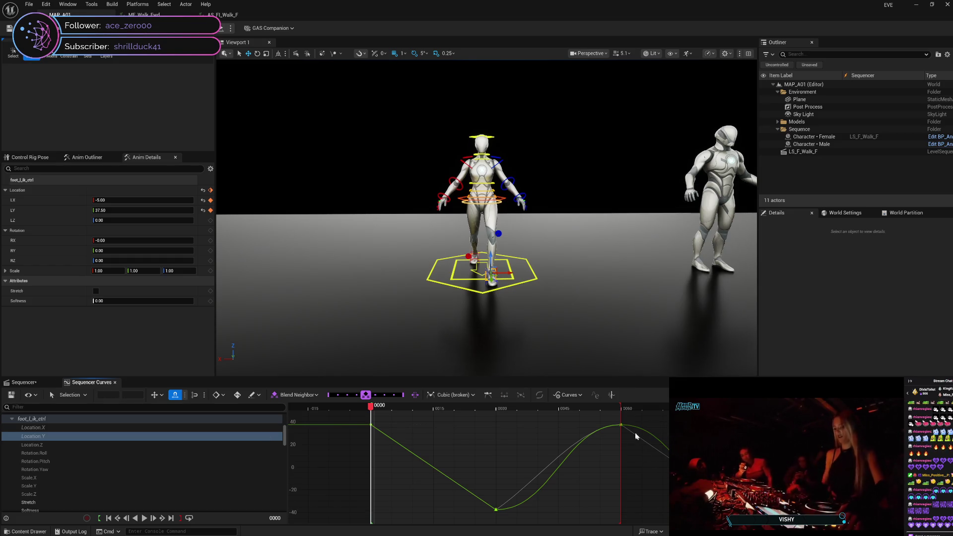
{"action": "right_click", "coordinate": [623, 426]}
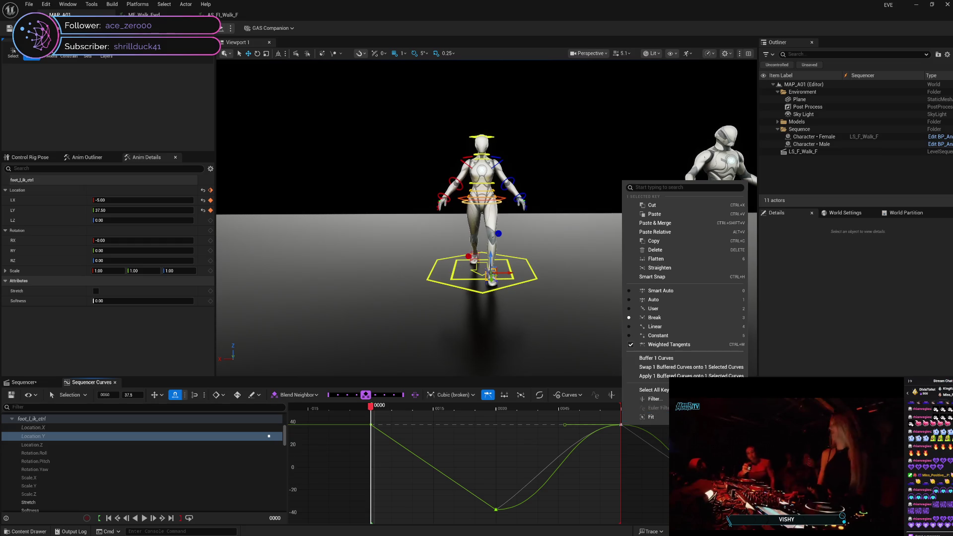
{"action": "left_click", "coordinate": [674, 329]}
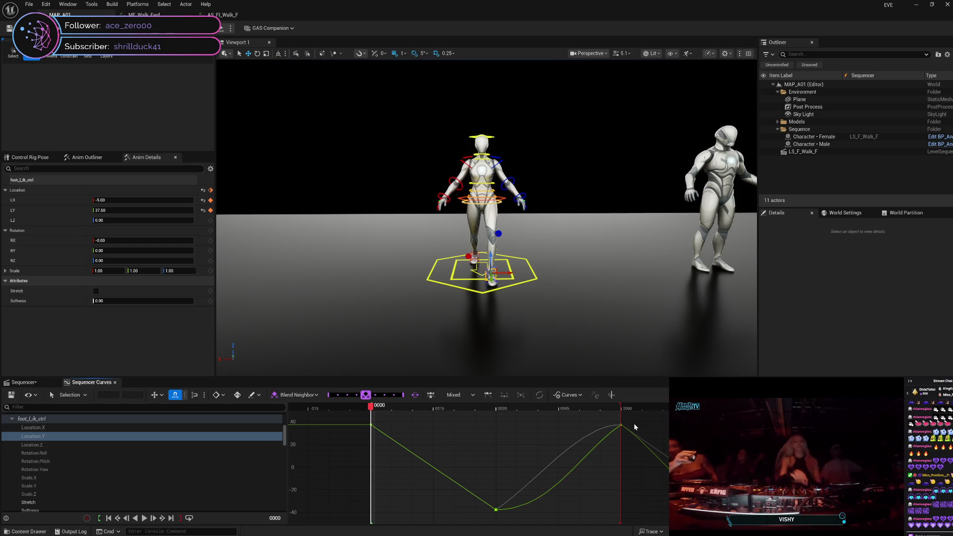
{"action": "left_click_drag", "start_coordinate": [478, 433], "coordinate": [616, 512]}
{"action": "mouse_move", "coordinate": [494, 419]}
{"action": "left_mouse_down"}
{"action": "mouse_move", "coordinate": [585, 489]}
{"action": "mouse_move", "coordinate": [633, 510]}
{"action": "left_mouse_up"}
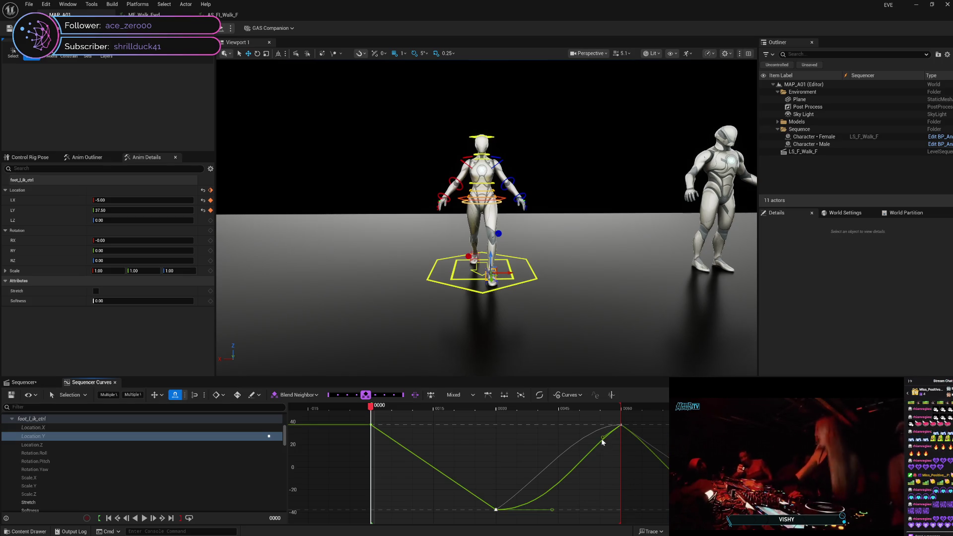
{"action": "mouse_move", "coordinate": [603, 440]}
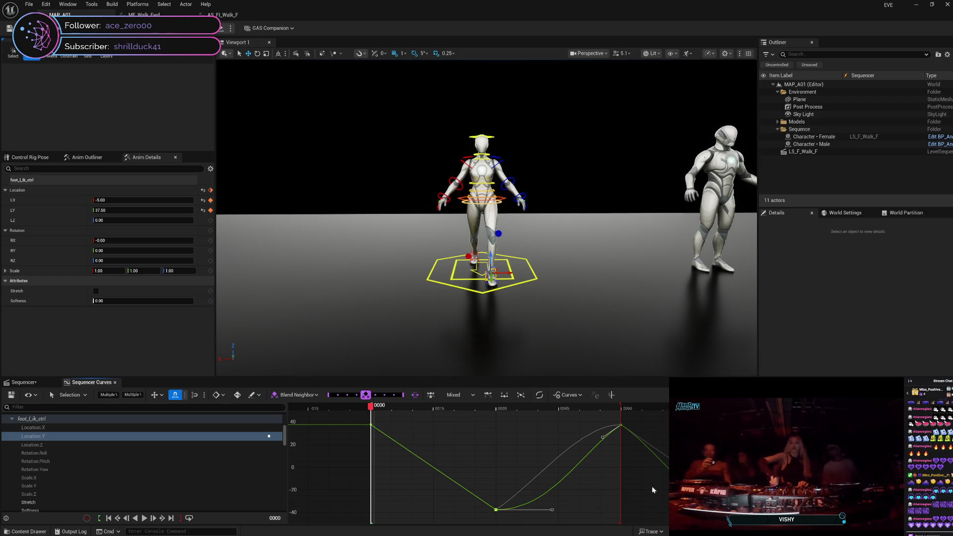
Step: Apply Quadratic Ease In Out to the frame-30 and frame-60 keys, then check each key
{"action": "left_click", "coordinate": [539, 396]}
{"action": "left_click", "coordinate": [603, 461]}
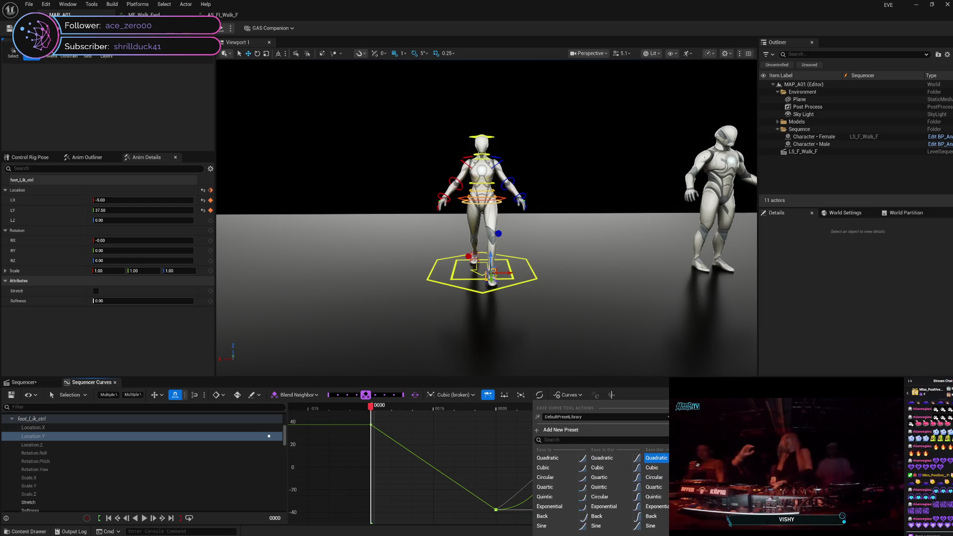
{"action": "key", "text": "Escape"}
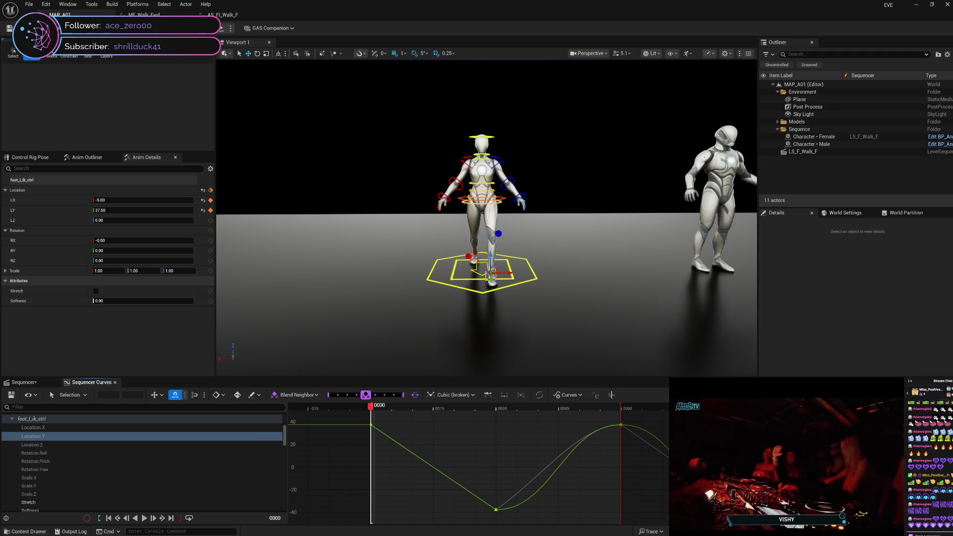
{"action": "left_click", "coordinate": [622, 426]}
{"action": "left_click", "coordinate": [496, 510]}
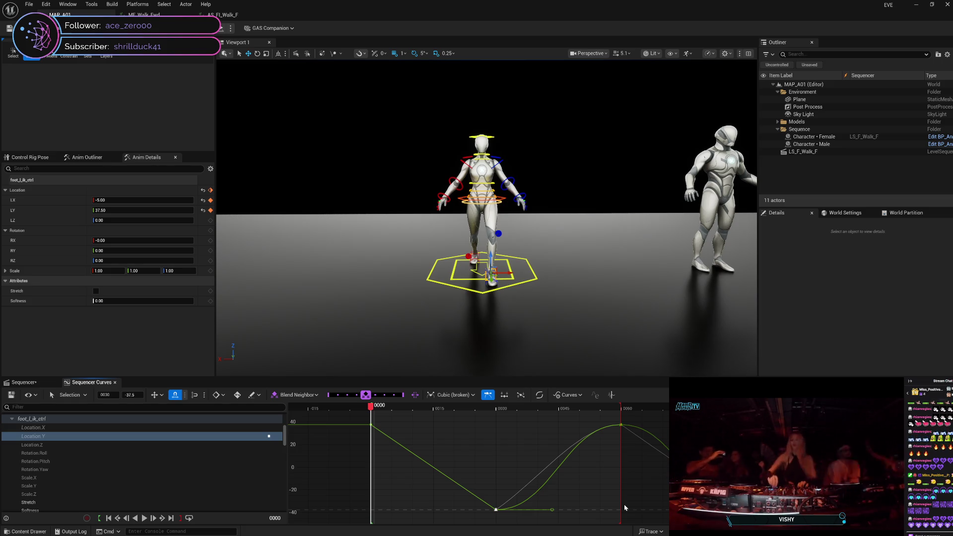
{"action": "left_click", "coordinate": [22, 382]}
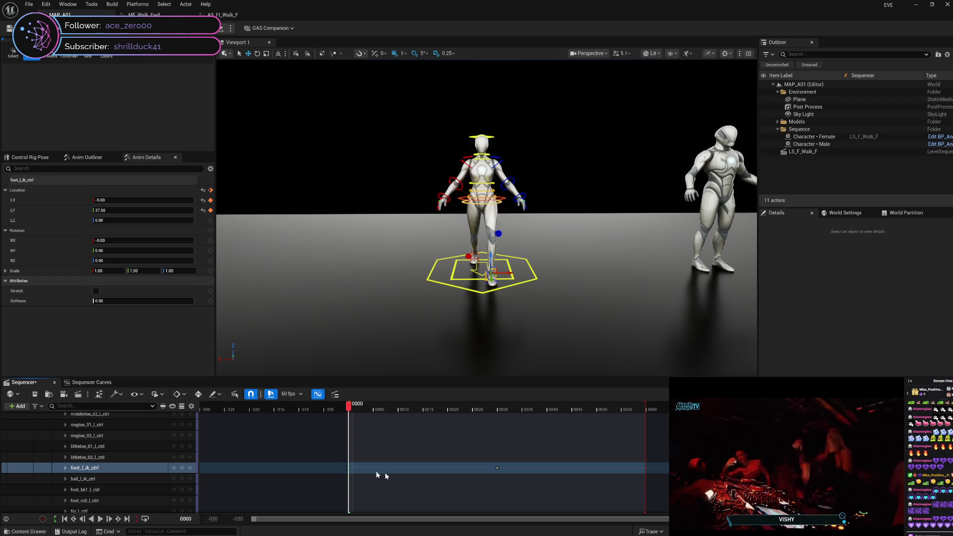
Step: Delete the foot_l_ik_ctrl keys and reset the foot control's location to zero
{"action": "left_click_drag", "start_coordinate": [342, 464], "coordinate": [678, 475]}
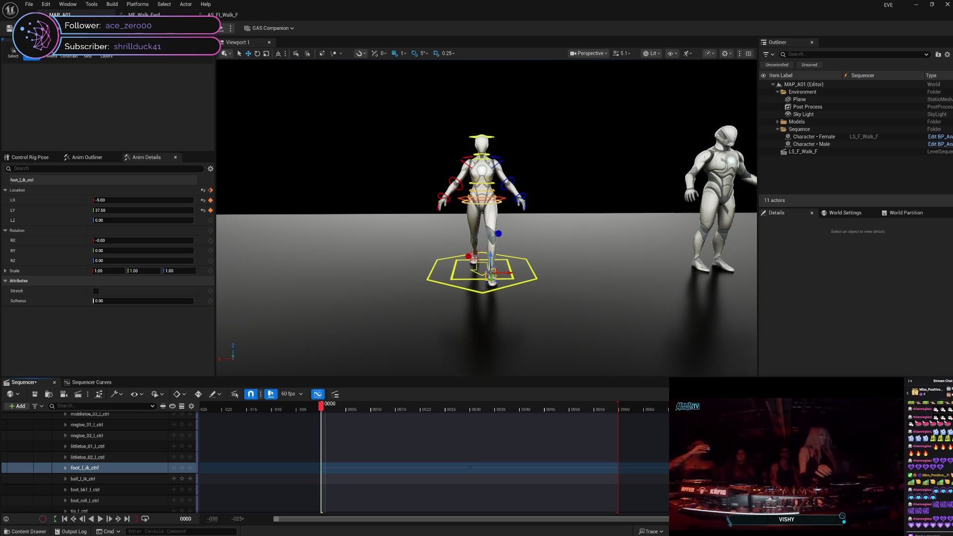
{"action": "key", "text": "Delete"}
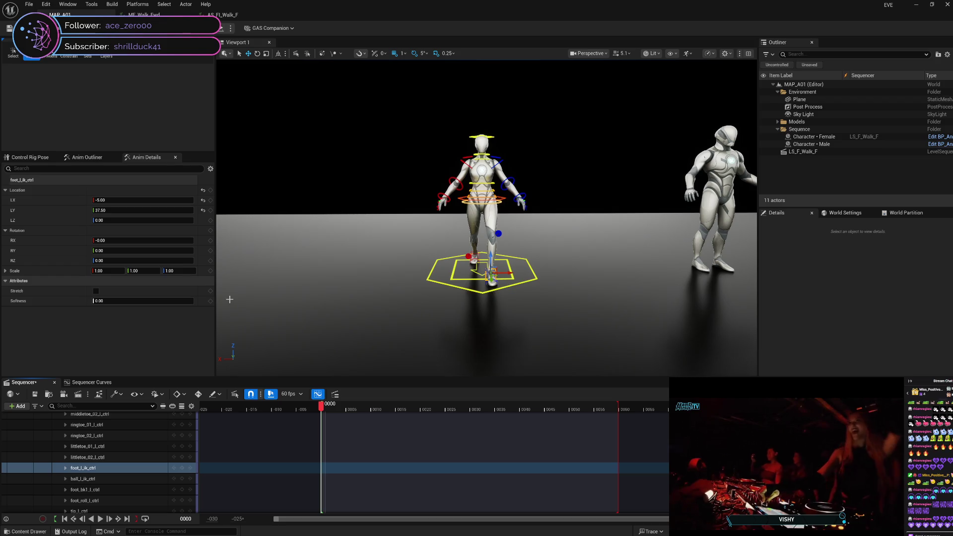
{"action": "left_click", "coordinate": [203, 191]}
{"action": "mouse_move", "coordinate": [322, 409]}
{"action": "left_mouse_down"}
{"action": "mouse_move", "coordinate": [621, 422]}
{"action": "mouse_move", "coordinate": [312, 431]}
{"action": "left_mouse_up"}
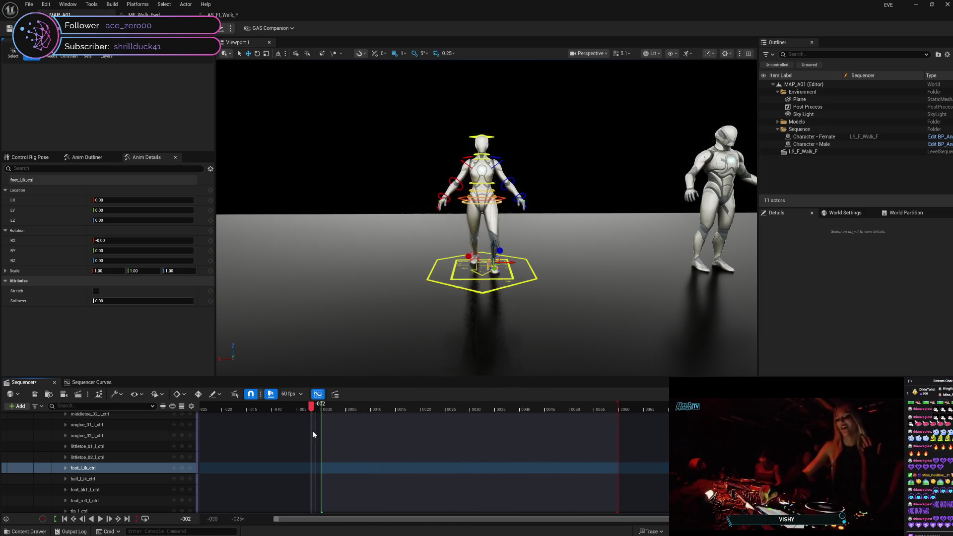
Step: In the Curves view, select the Location.Y curve and toggle its visibility off and on
{"action": "left_click", "coordinate": [95, 382]}
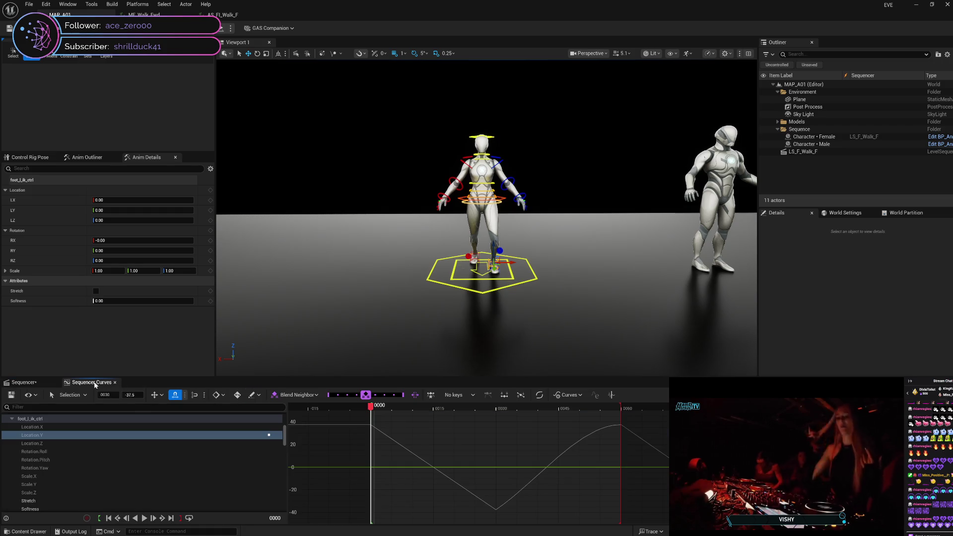
{"action": "left_click", "coordinate": [381, 432]}
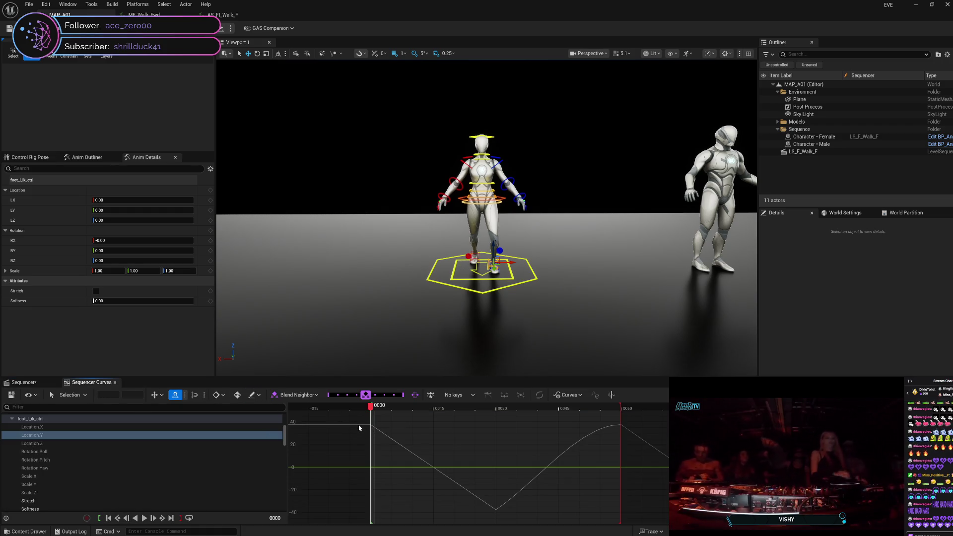
{"action": "left_click", "coordinate": [227, 437]}
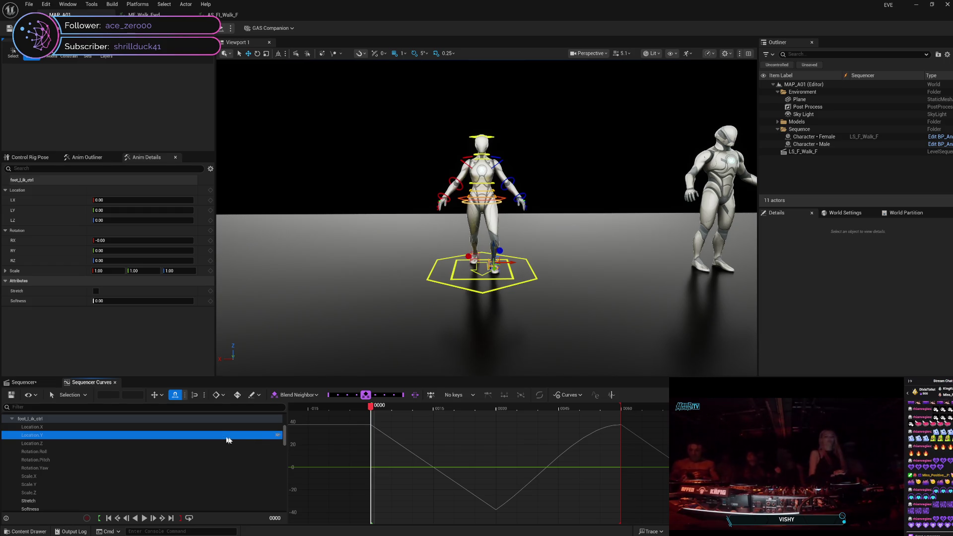
{"action": "left_click", "coordinate": [277, 437]}
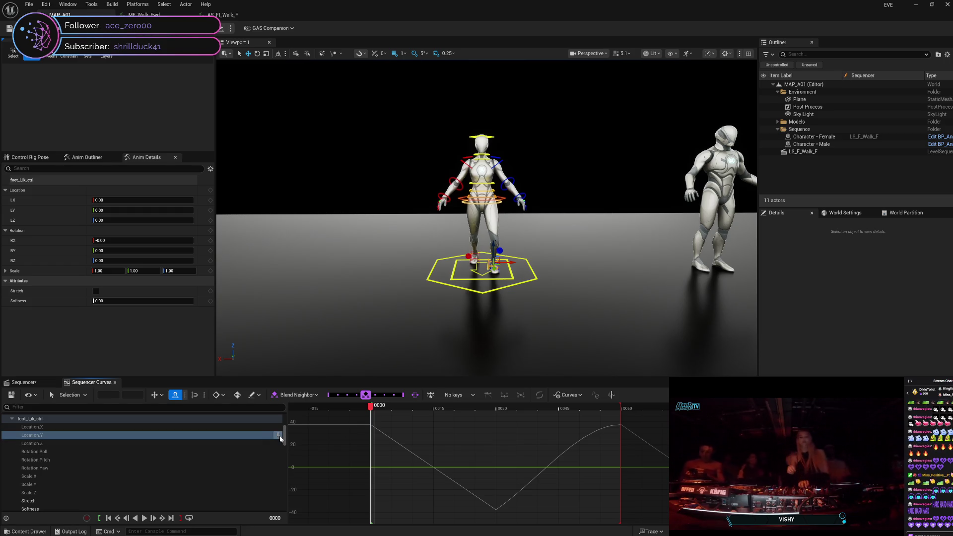
{"action": "left_click", "coordinate": [279, 436]}
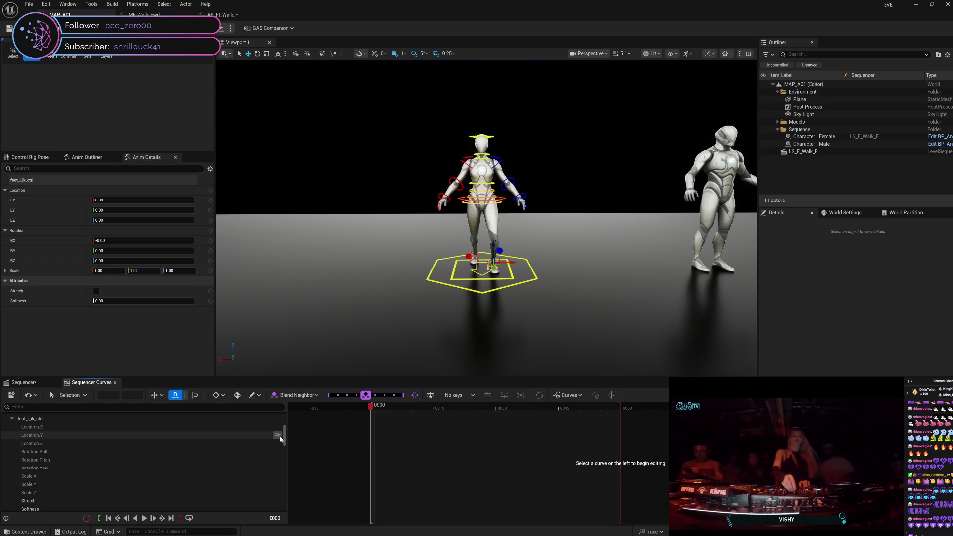
{"action": "left_click", "coordinate": [280, 436]}
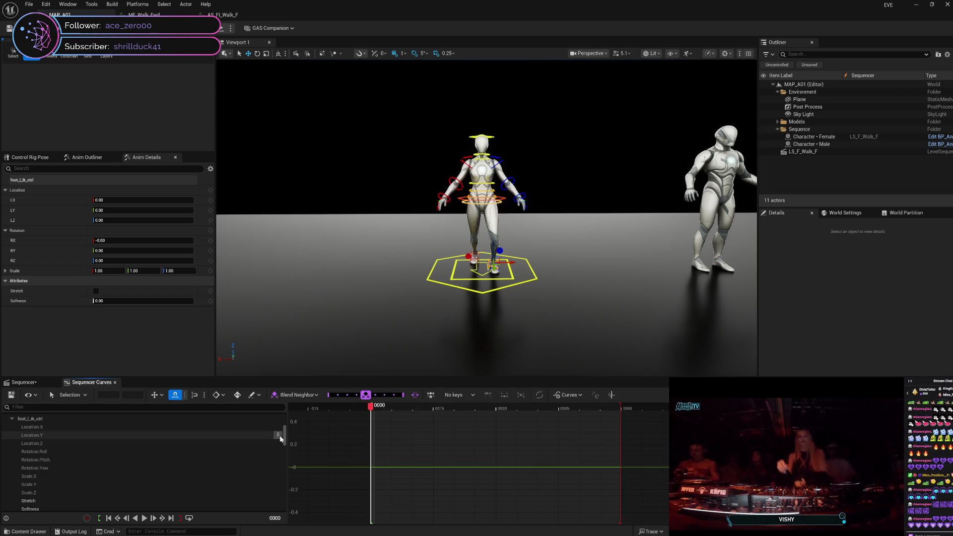
{"action": "left_click", "coordinate": [279, 436]}
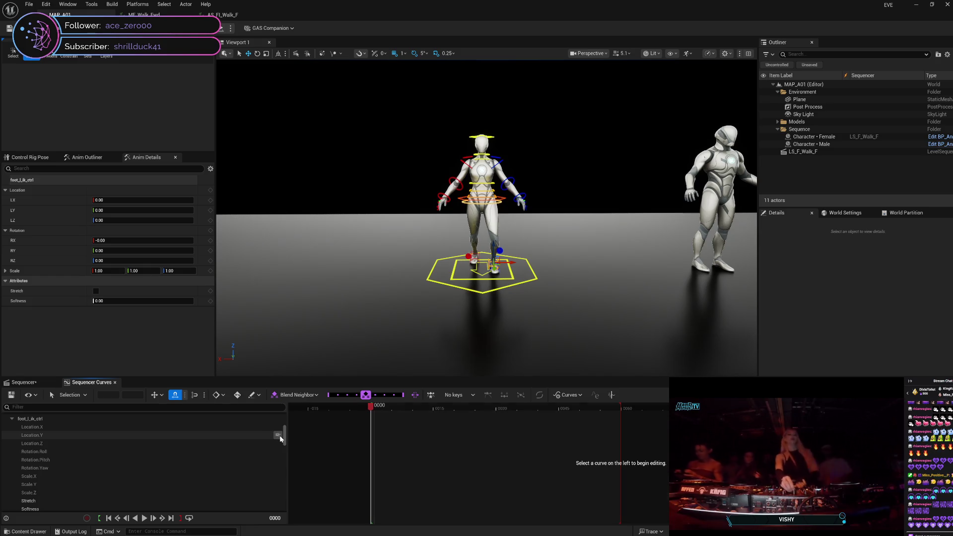
{"action": "left_click", "coordinate": [279, 436]}
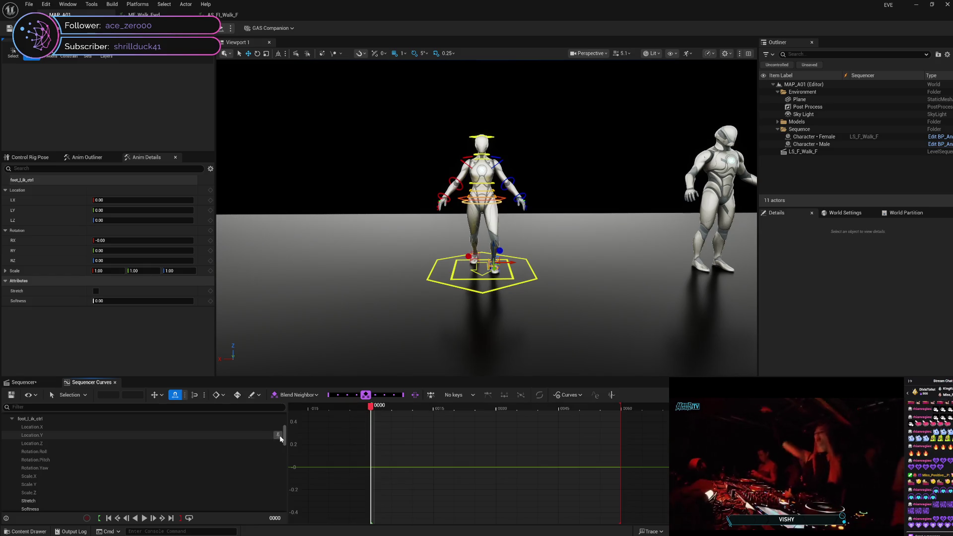
Step: Compare the flat Location.Y curve with Location.Z, then return to the Sequencer track view
{"action": "left_click", "coordinate": [133, 436]}
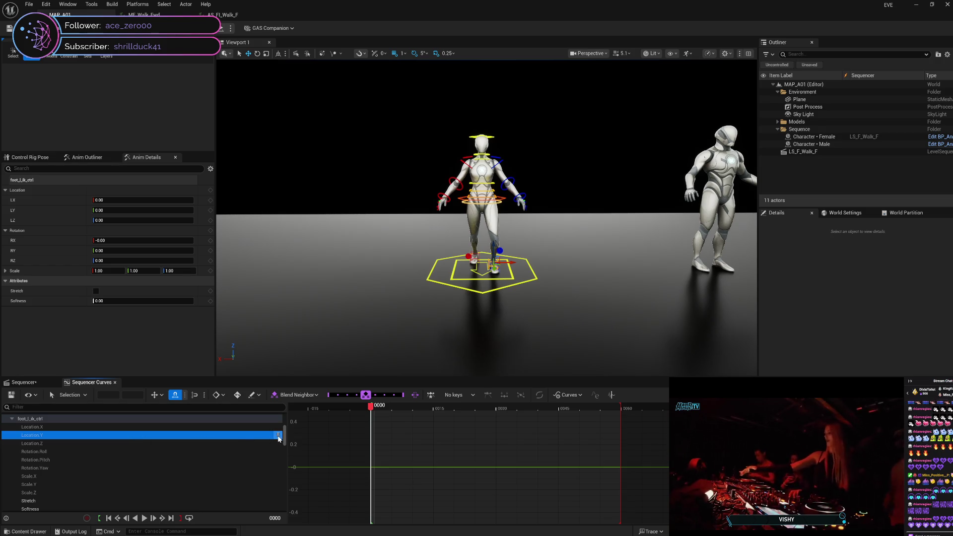
{"action": "left_click", "coordinate": [248, 443]}
{"action": "left_click", "coordinate": [243, 436]}
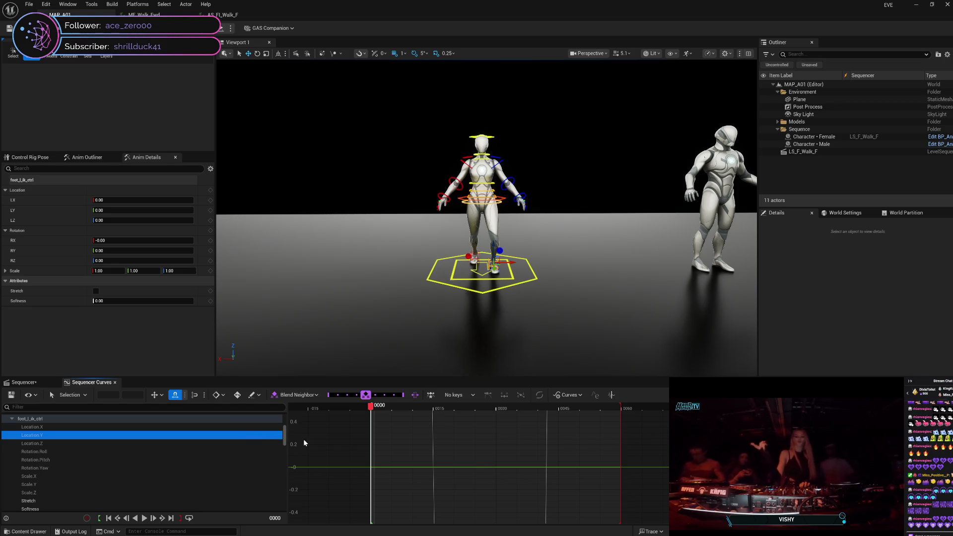
{"action": "mouse_move", "coordinate": [371, 410]}
{"action": "left_mouse_down"}
{"action": "mouse_move", "coordinate": [528, 412]}
{"action": "mouse_move", "coordinate": [373, 430]}
{"action": "mouse_move", "coordinate": [588, 428]}
{"action": "mouse_move", "coordinate": [374, 437]}
{"action": "left_mouse_up"}
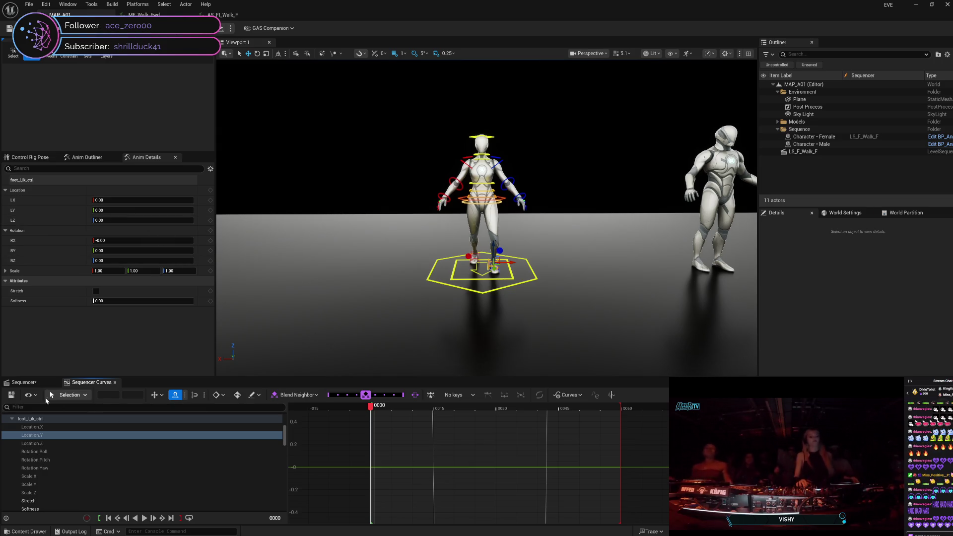
{"action": "left_click", "coordinate": [24, 383]}
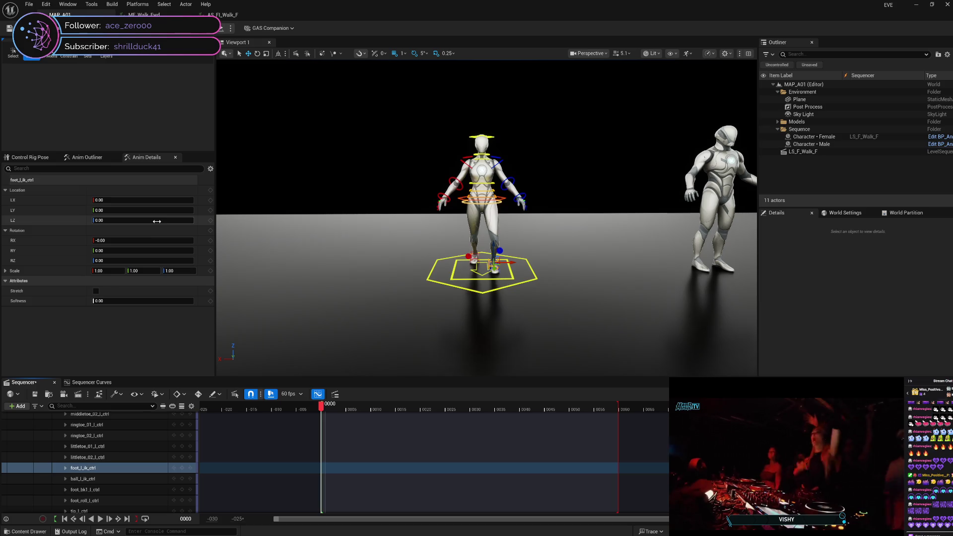
{"action": "type", "text": "37.5"}
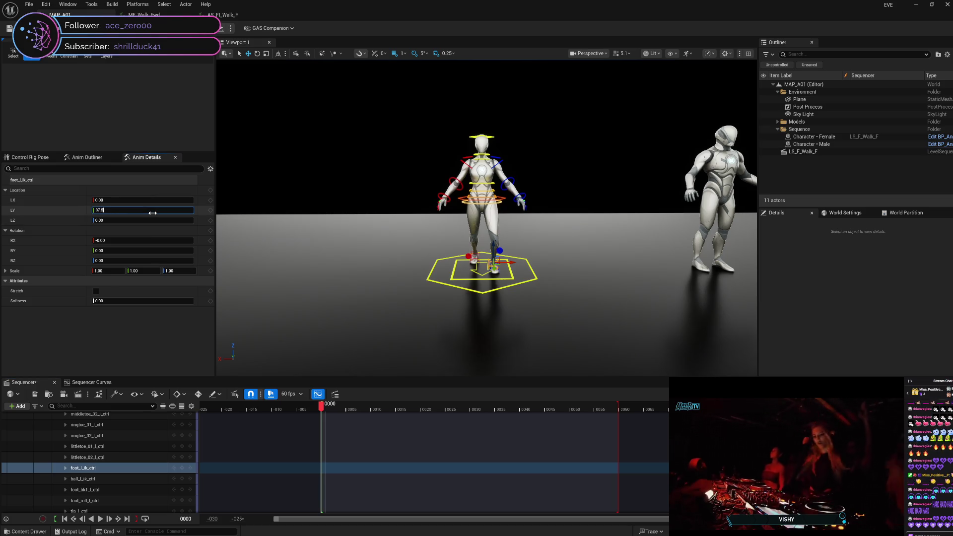
Step: Key the foot's LY at 37.5 on frame 0 and -37.5 on frame 30, and enter 37.5 at frame 60
{"action": "key", "text": "Return"}
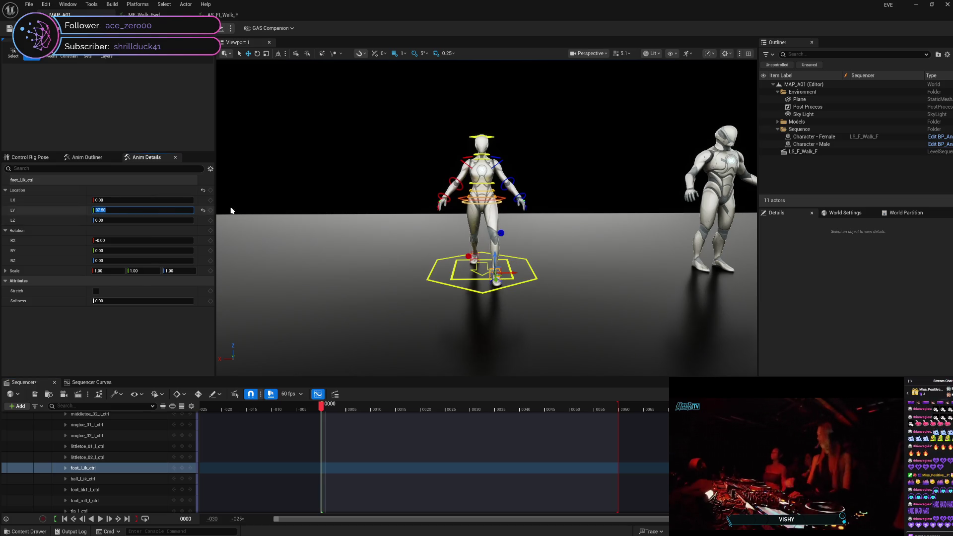
{"action": "left_click", "coordinate": [211, 210]}
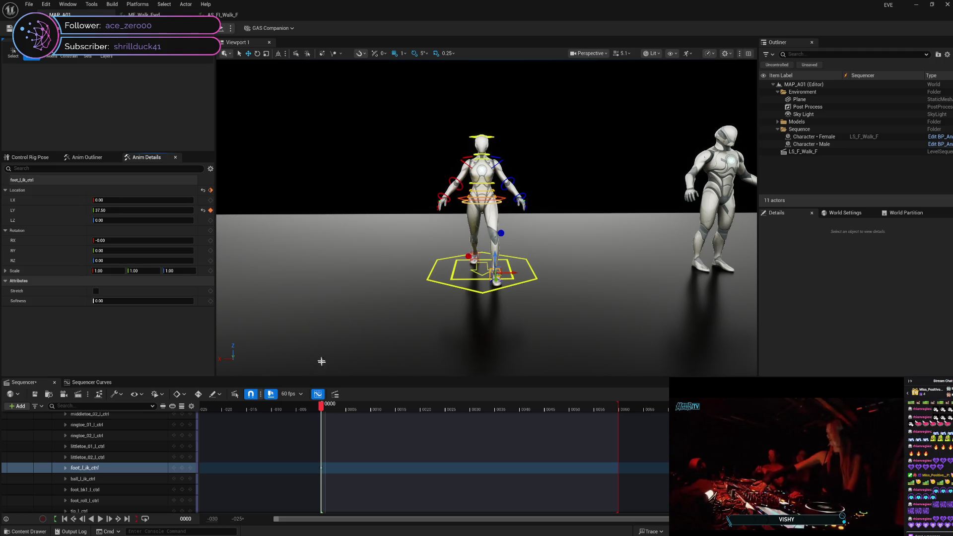
{"action": "left_click_drag", "start_coordinate": [321, 406], "coordinate": [473, 398]}
{"action": "left_click", "coordinate": [143, 209]}
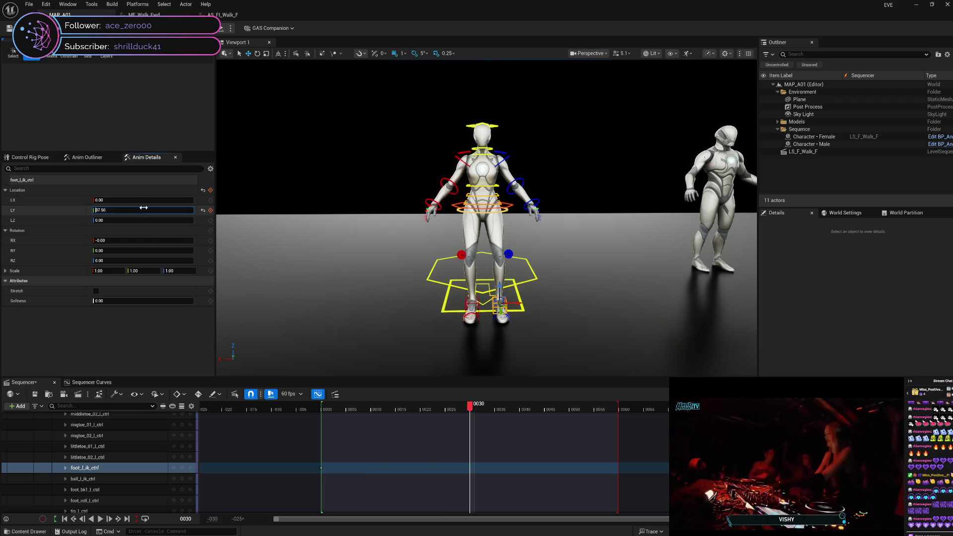
{"action": "key", "text": "Return"}
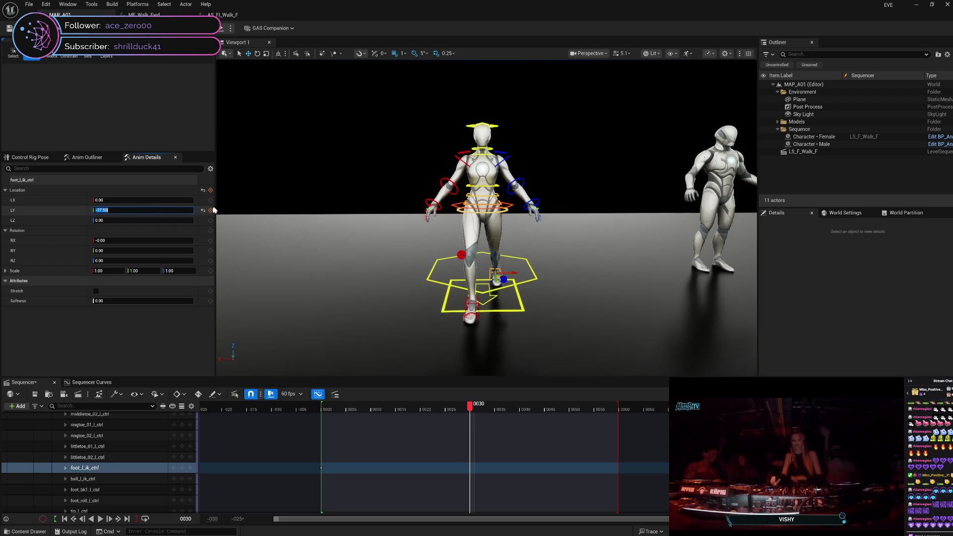
{"action": "left_click", "coordinate": [211, 210]}
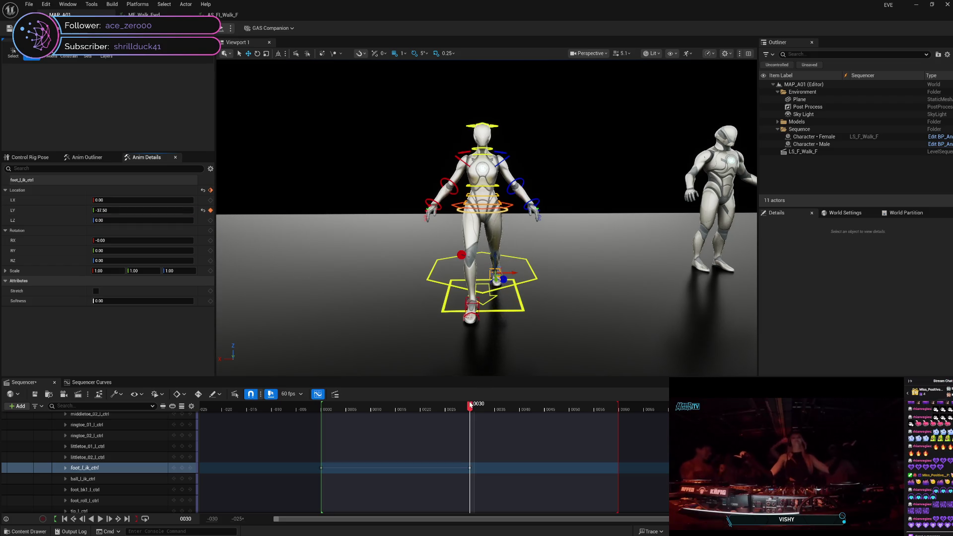
{"action": "left_click_drag", "start_coordinate": [471, 404], "coordinate": [620, 412]}
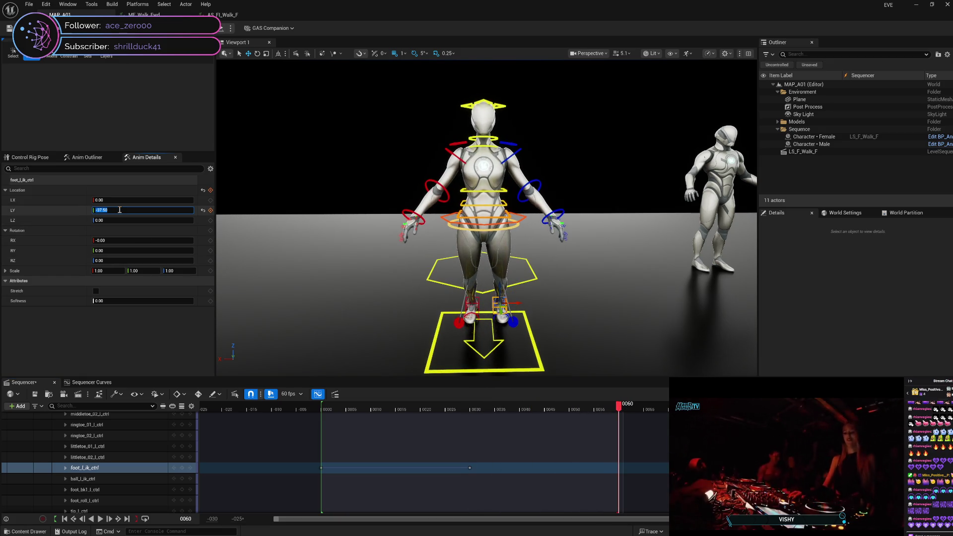
{"action": "type", "text": "37.5"}
{"action": "key", "text": "Return"}
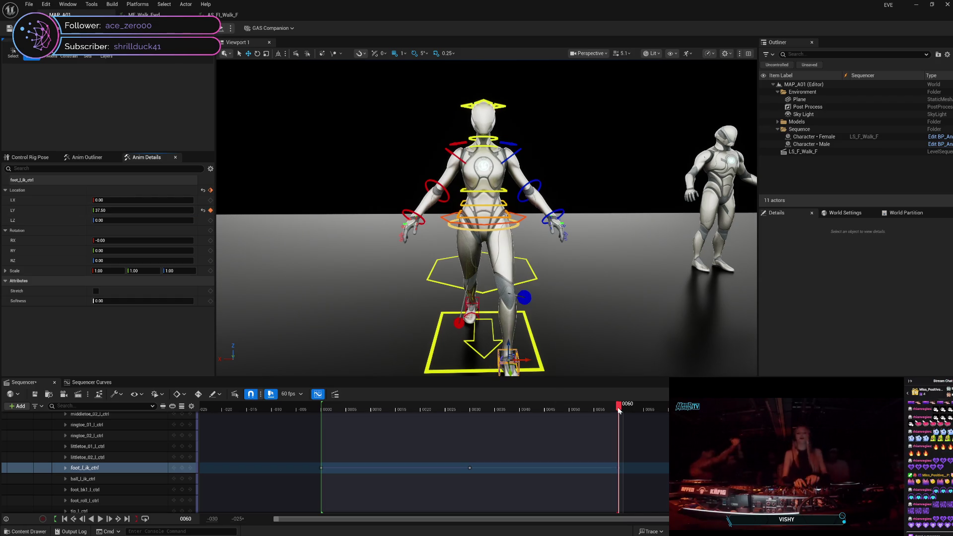
Step: At frame 90, set the foot's Y location to -37.50 and key it
{"action": "scroll", "coordinate": [486, 213], "scroll_direction": "up", "scroll_amount": 5}
{"action": "scroll", "coordinate": [487, 213], "scroll_direction": "up", "scroll_amount": 2}
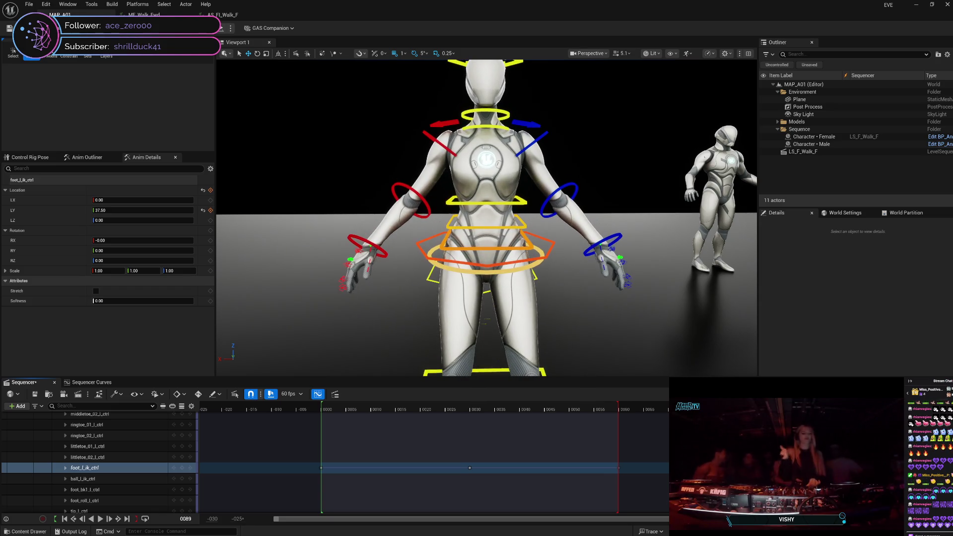
{"action": "scroll", "coordinate": [486, 213], "scroll_direction": "up", "scroll_amount": 6}
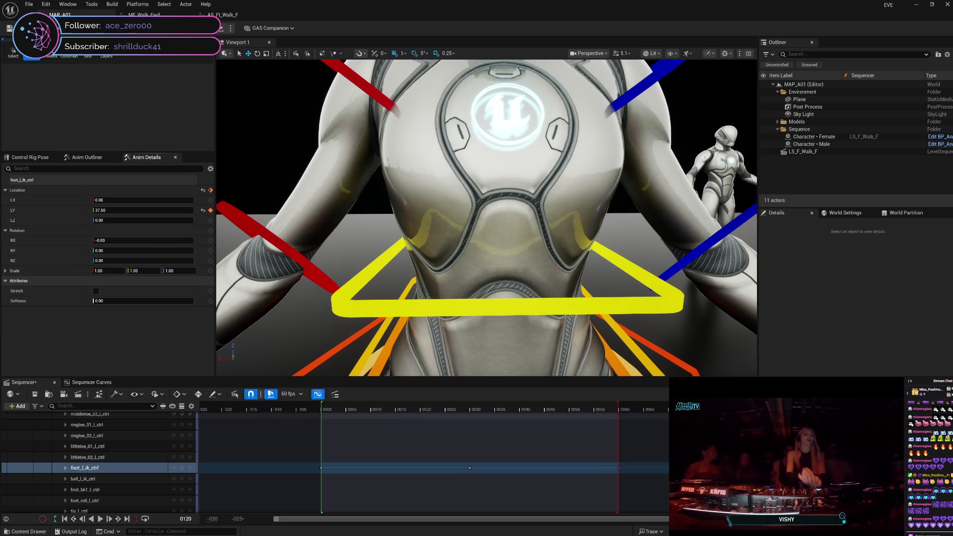
{"action": "scroll", "coordinate": [487, 219], "scroll_direction": "down", "scroll_amount": 6}
{"action": "scroll", "coordinate": [487, 218], "scroll_direction": "down", "scroll_amount": 5}
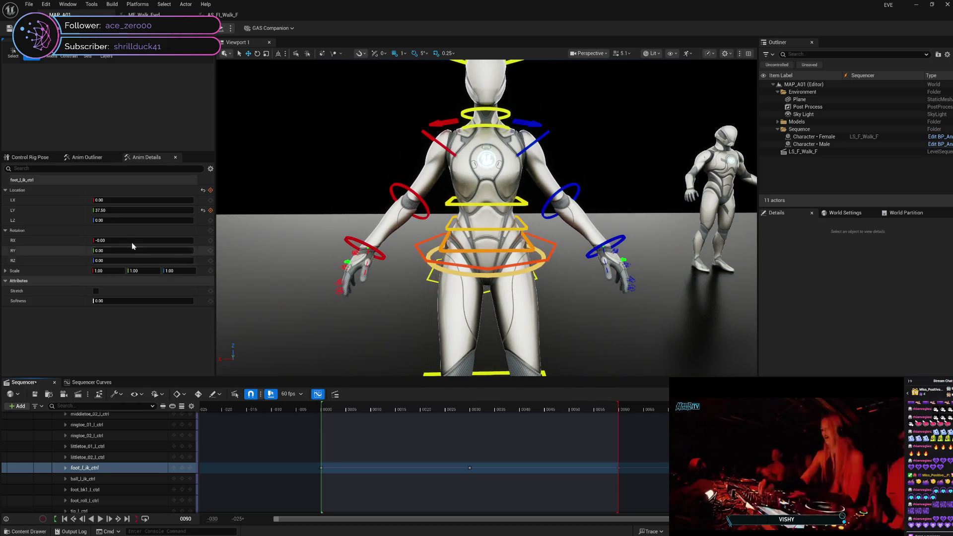
{"action": "left_click", "coordinate": [162, 213]}
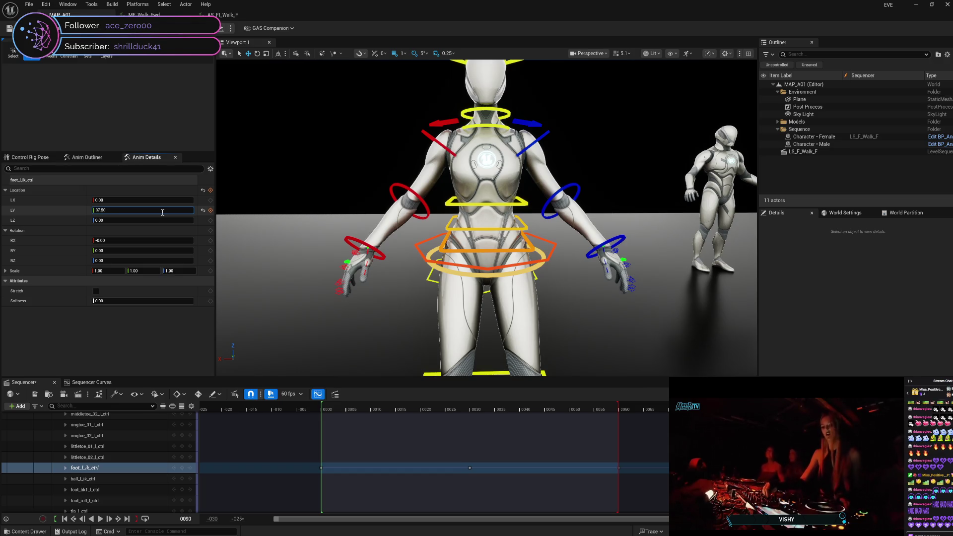
{"action": "type", "text": "-37.50"}
{"action": "key", "text": "Return"}
{"action": "left_click", "coordinate": [211, 211]}
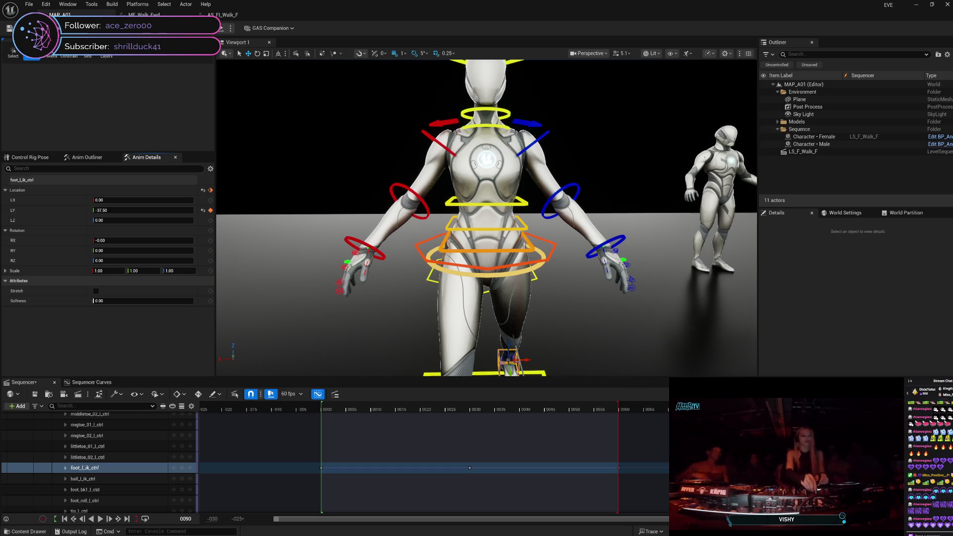
{"action": "scroll", "coordinate": [486, 219], "scroll_direction": "down", "scroll_amount": 5}
{"action": "mouse_move", "coordinate": [641, 404]}
{"action": "left_mouse_down"}
{"action": "mouse_move", "coordinate": [326, 401]}
{"action": "mouse_move", "coordinate": [665, 400]}
{"action": "mouse_move", "coordinate": [343, 401]}
{"action": "mouse_move", "coordinate": [334, 404]}
{"action": "mouse_move", "coordinate": [601, 401]}
{"action": "mouse_move", "coordinate": [338, 402]}
{"action": "mouse_move", "coordinate": [324, 415]}
{"action": "mouse_move", "coordinate": [334, 404]}
{"action": "mouse_move", "coordinate": [471, 406]}
{"action": "mouse_move", "coordinate": [323, 406]}
{"action": "left_mouse_up"}
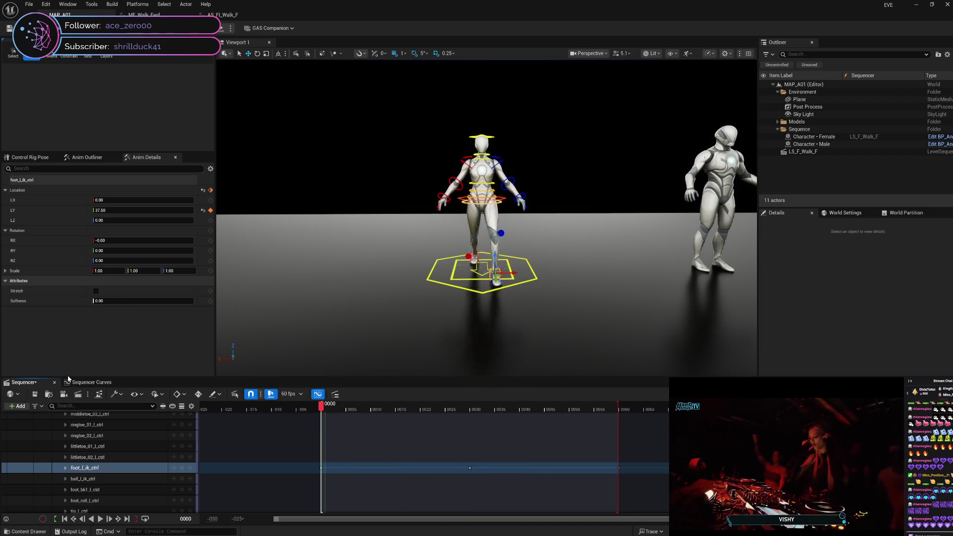
Step: Display the Location.Y wave in the Curves view and bring up the save prompt for LS_F_Walk_F
{"action": "left_click", "coordinate": [80, 383]}
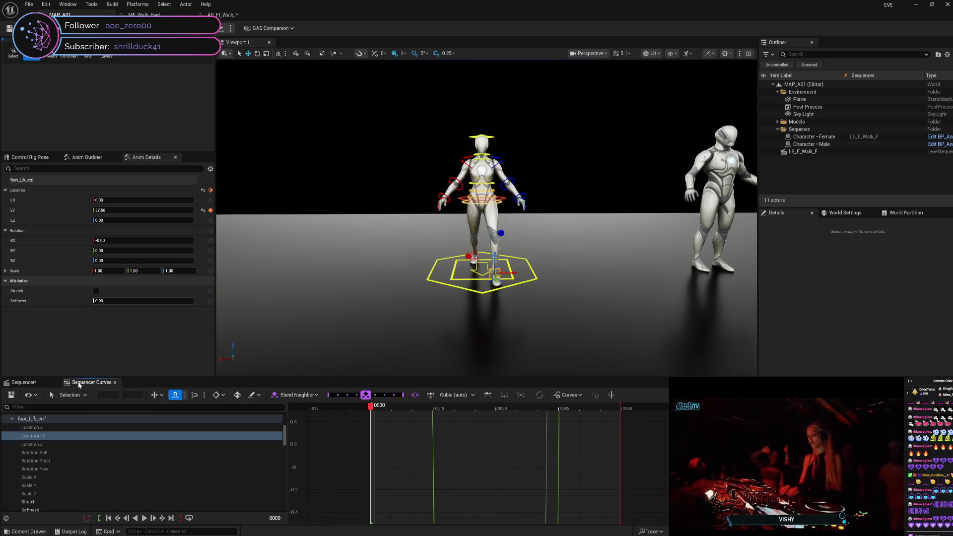
{"action": "left_click", "coordinate": [86, 427]}
{"action": "left_click", "coordinate": [89, 436]}
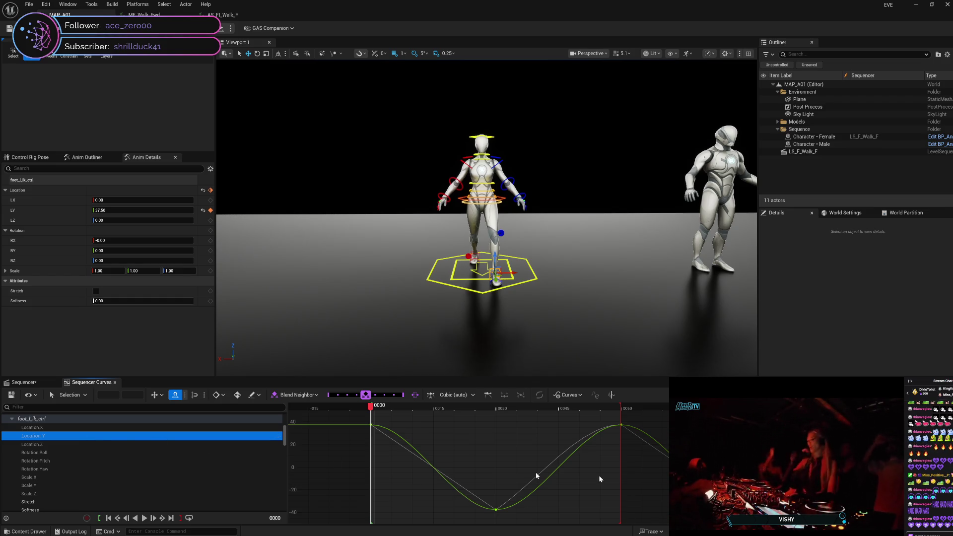
{"action": "key", "text": "ctrl+shift+s"}
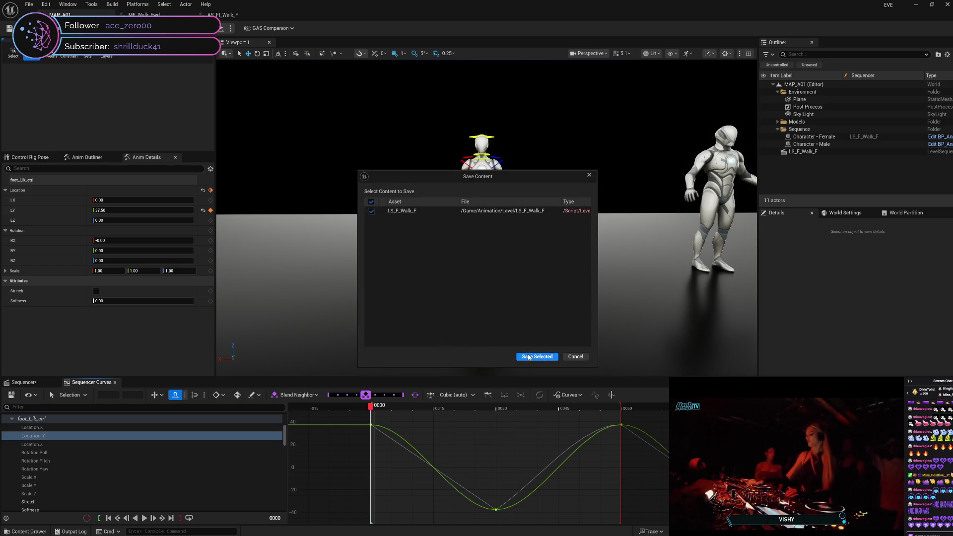
Step: Save LS_F_Walk_F, leave the Sequencer, and reopen the sequence from its actor
{"action": "left_click", "coordinate": [529, 357]}
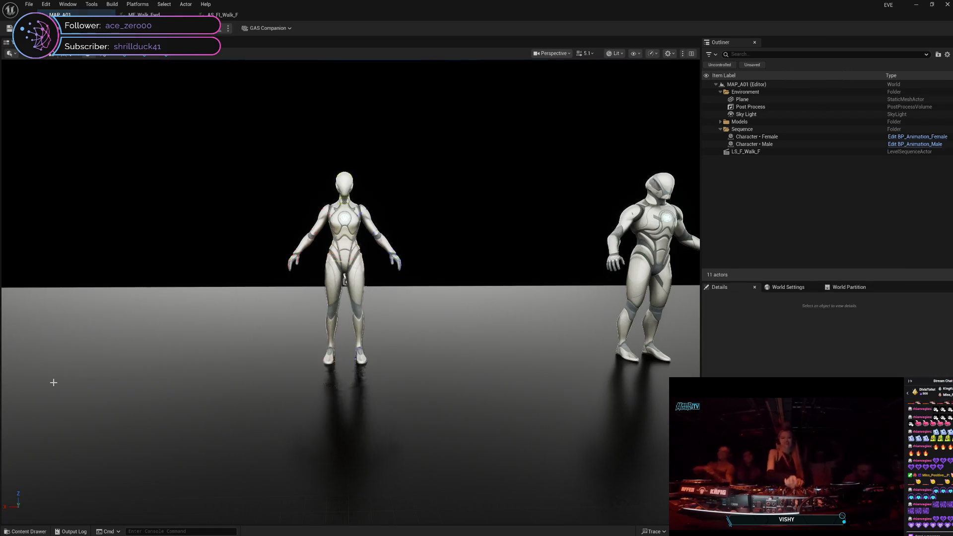
{"action": "left_click", "coordinate": [54, 383]}
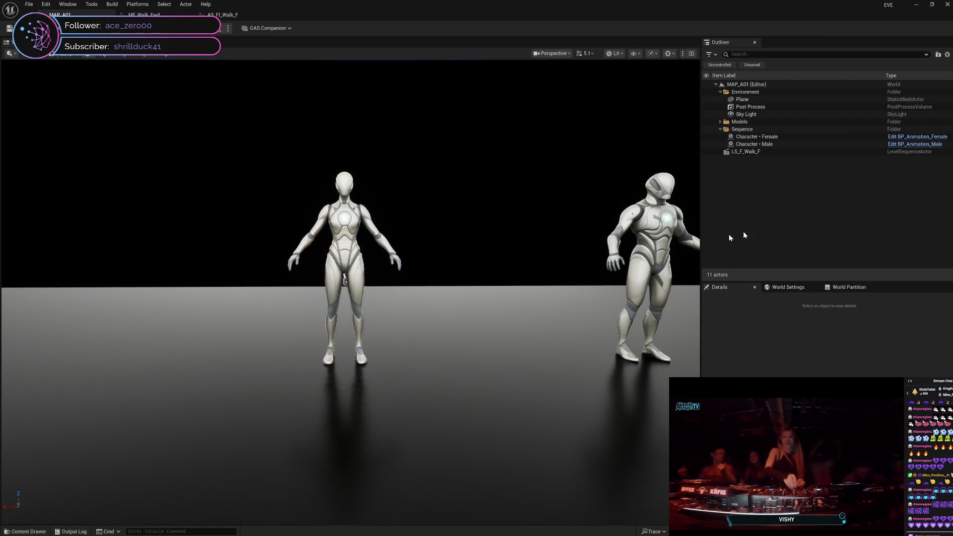
{"action": "left_click", "coordinate": [734, 152]}
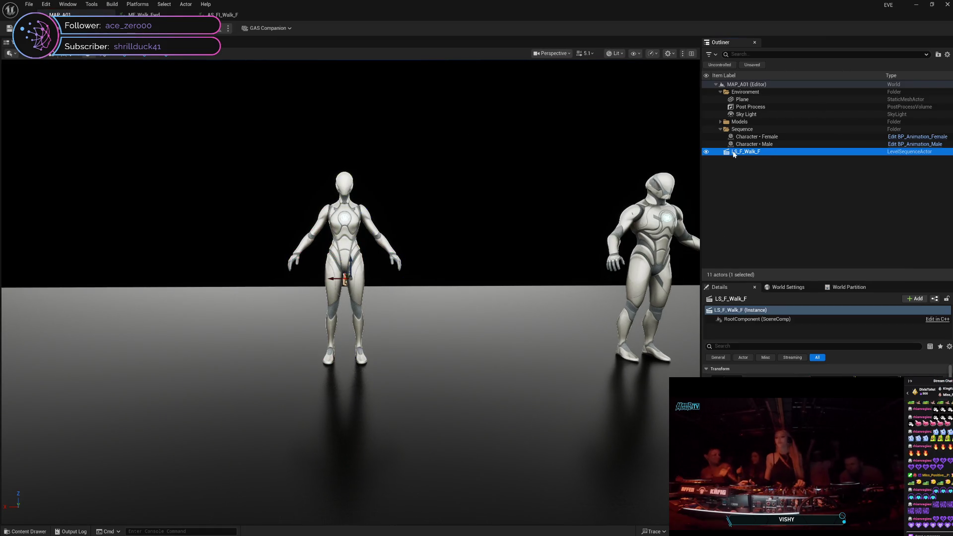
{"action": "right_click", "coordinate": [734, 153]}
{"action": "left_click", "coordinate": [768, 184]}
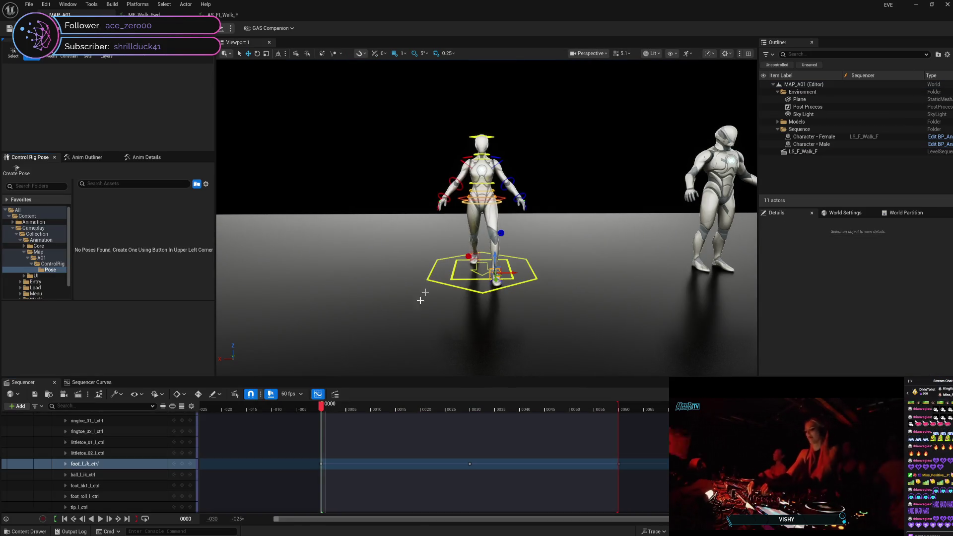
Step: Expand foot_l_ik_ctrl, select Location.Y, and show it in Anim Details and as curves
{"action": "left_click", "coordinate": [65, 464]}
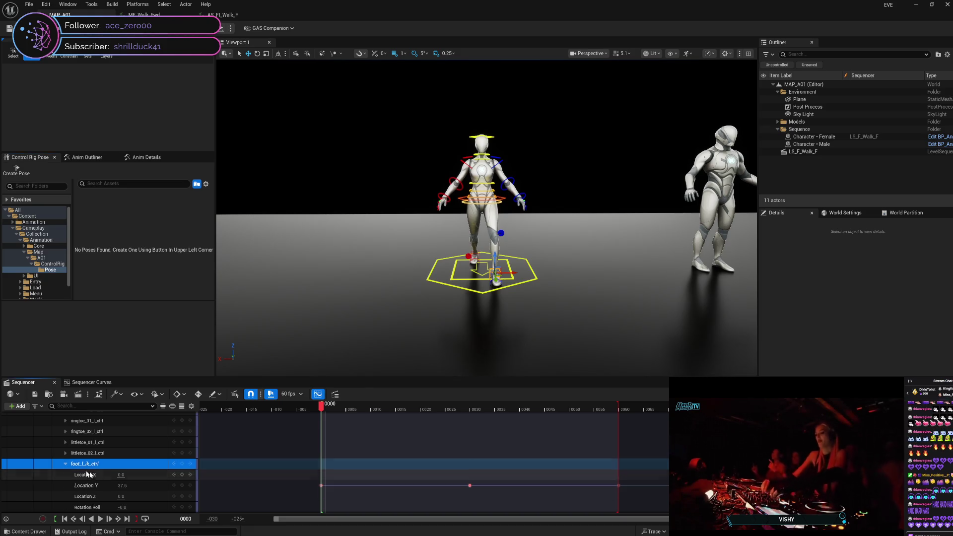
{"action": "left_click", "coordinate": [89, 486]}
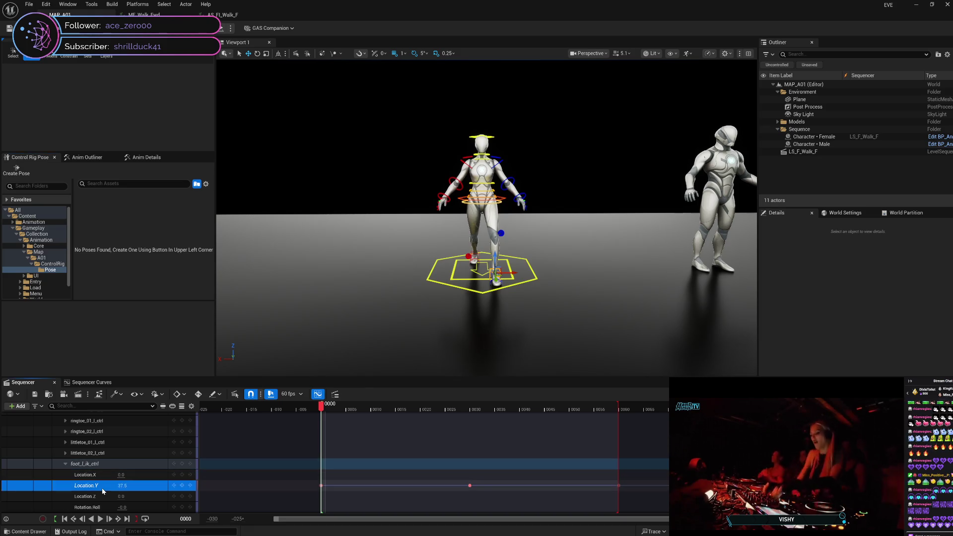
{"action": "left_click", "coordinate": [130, 157]}
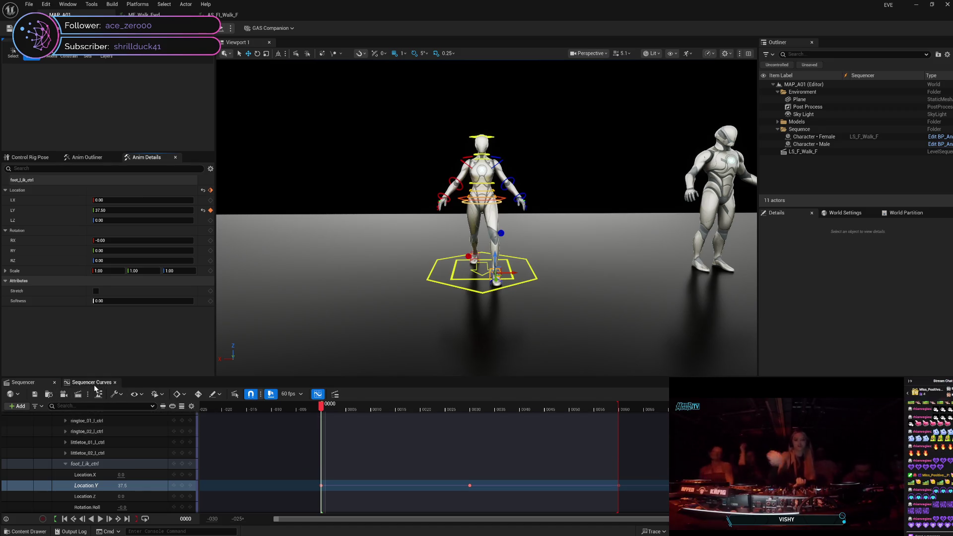
{"action": "left_click", "coordinate": [92, 382]}
{"action": "mouse_move", "coordinate": [345, 407]}
{"action": "left_mouse_down"}
{"action": "mouse_move", "coordinate": [596, 408]}
{"action": "mouse_move", "coordinate": [419, 409]}
{"action": "mouse_move", "coordinate": [346, 428]}
{"action": "left_mouse_up"}
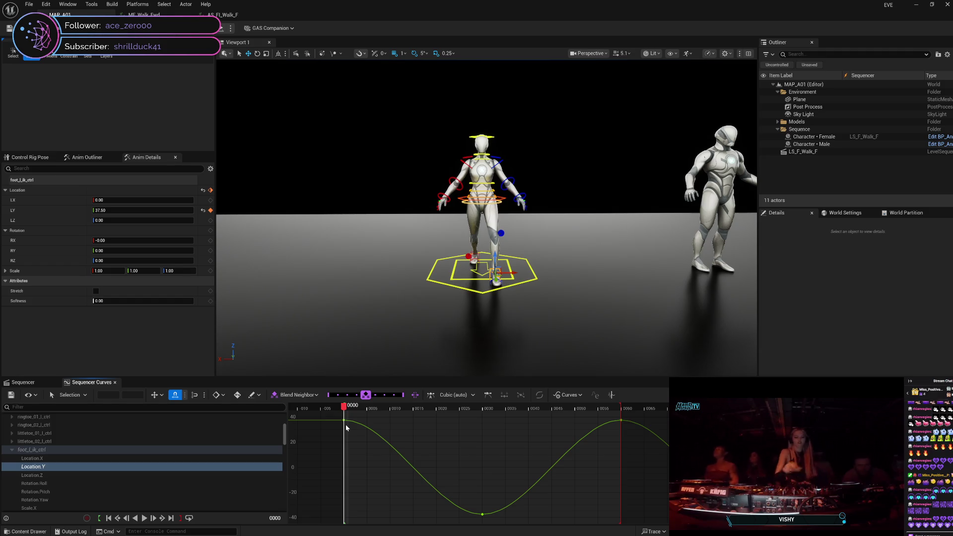
Step: Set the frame 0 key to Linear and break the tangents on the frame 30 key
{"action": "left_click", "coordinate": [344, 420]}
{"action": "right_click", "coordinate": [345, 421]}
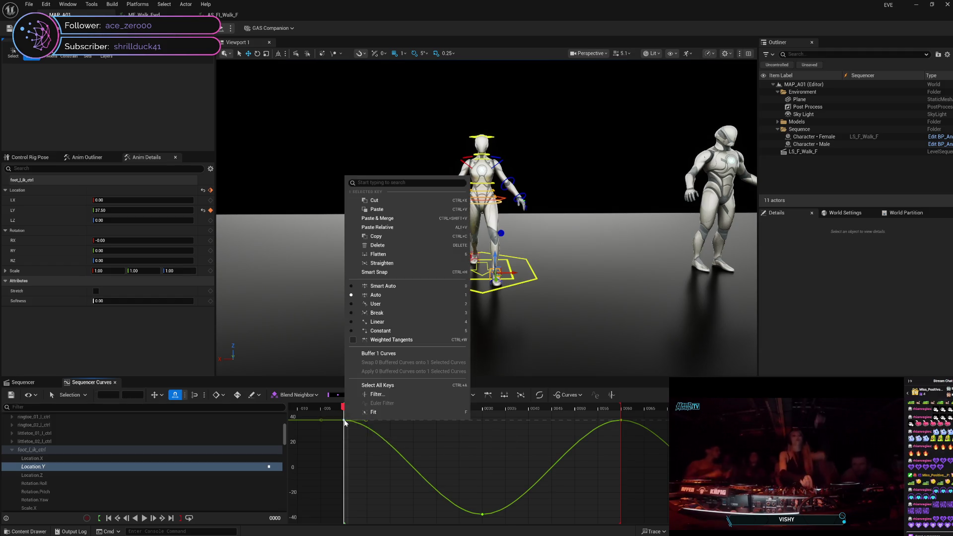
{"action": "left_click", "coordinate": [398, 324]}
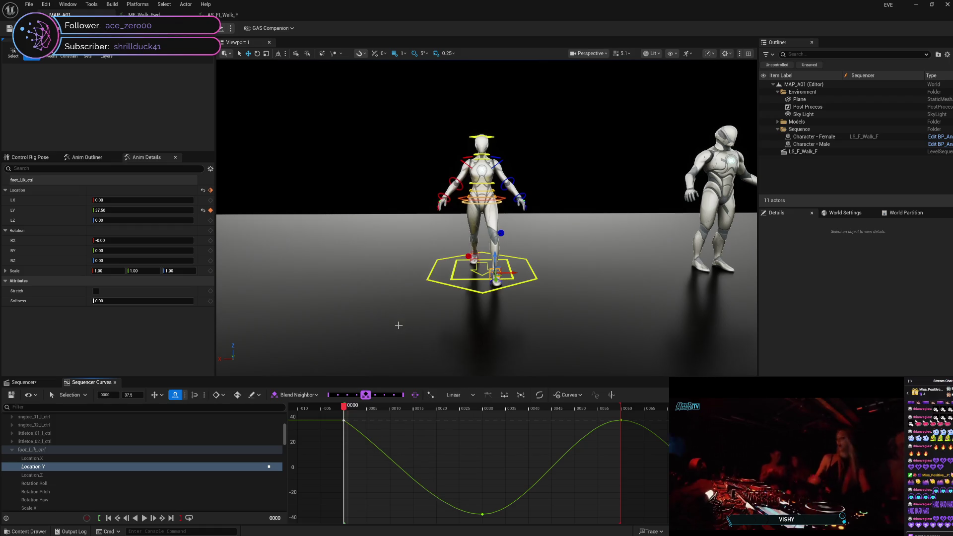
{"action": "left_click", "coordinate": [480, 515]}
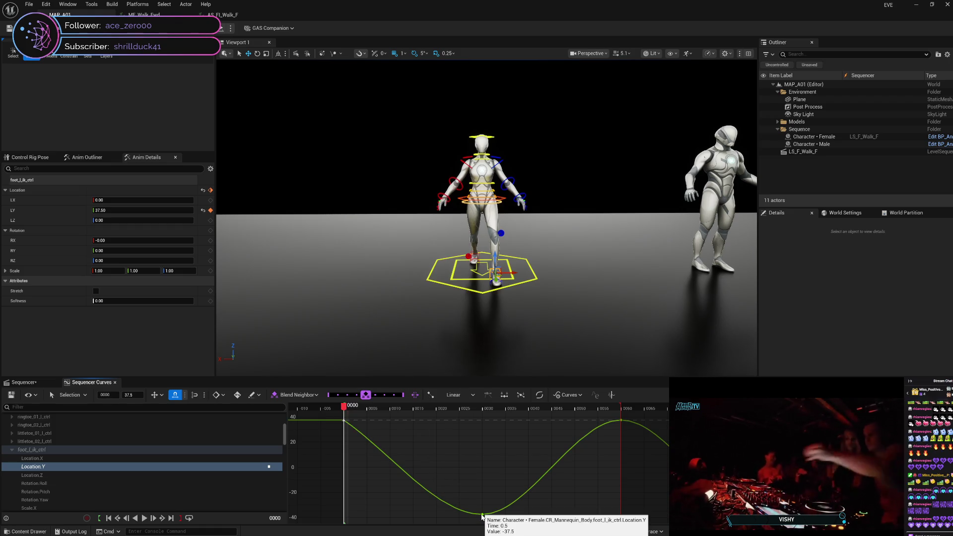
{"action": "right_click", "coordinate": [482, 516]}
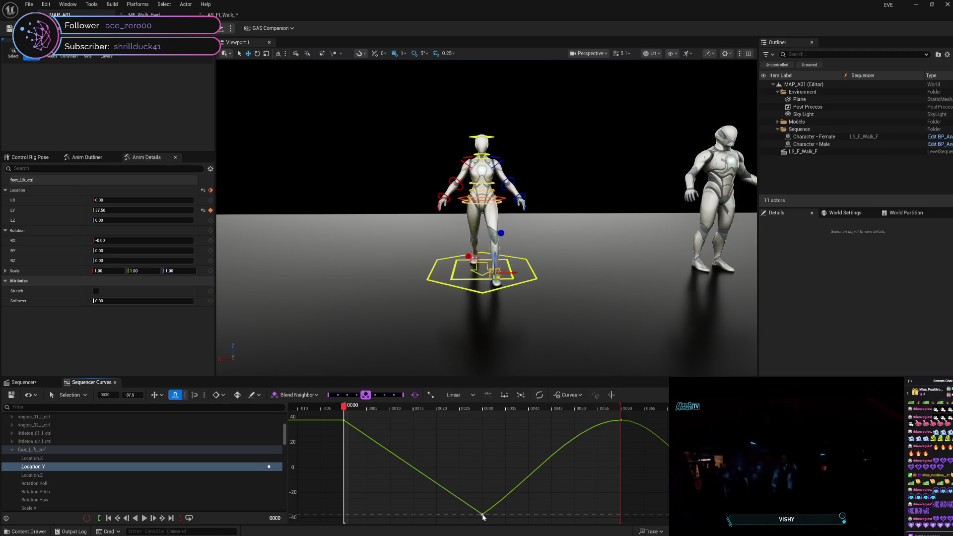
{"action": "right_click", "coordinate": [483, 513]}
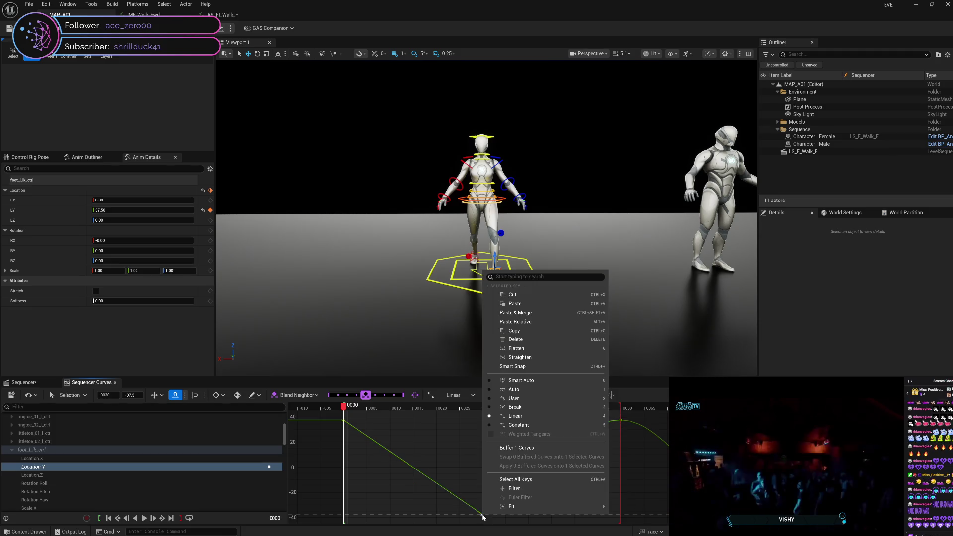
{"action": "left_click", "coordinate": [531, 408]}
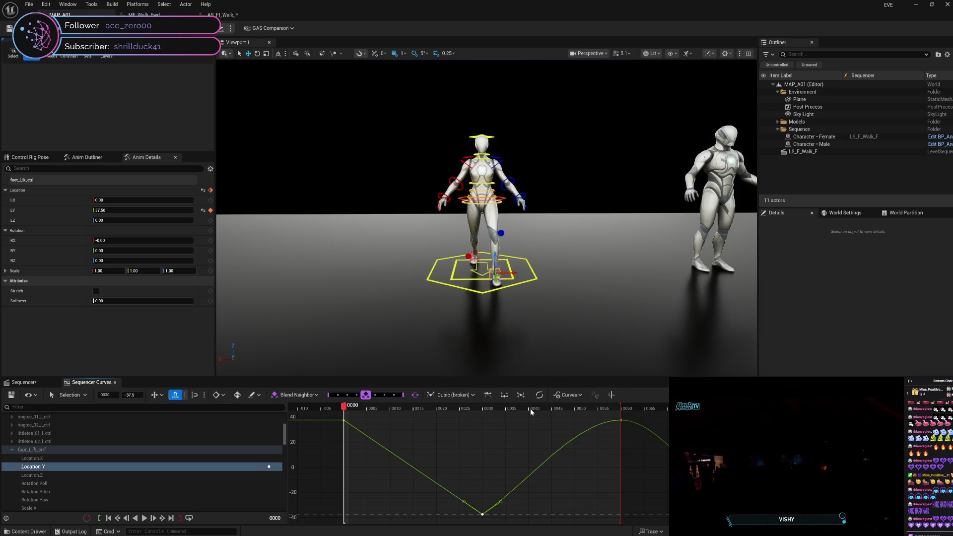
Step: Make the frame 60 key Linear, then give it broken tangents
{"action": "right_click", "coordinate": [622, 423]}
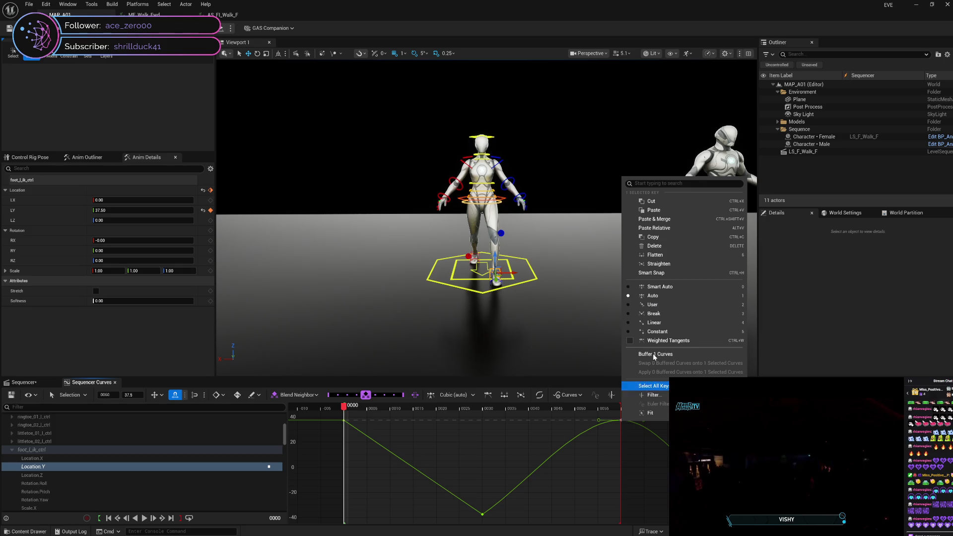
{"action": "left_click", "coordinate": [655, 323]}
{"action": "mouse_move", "coordinate": [623, 422]}
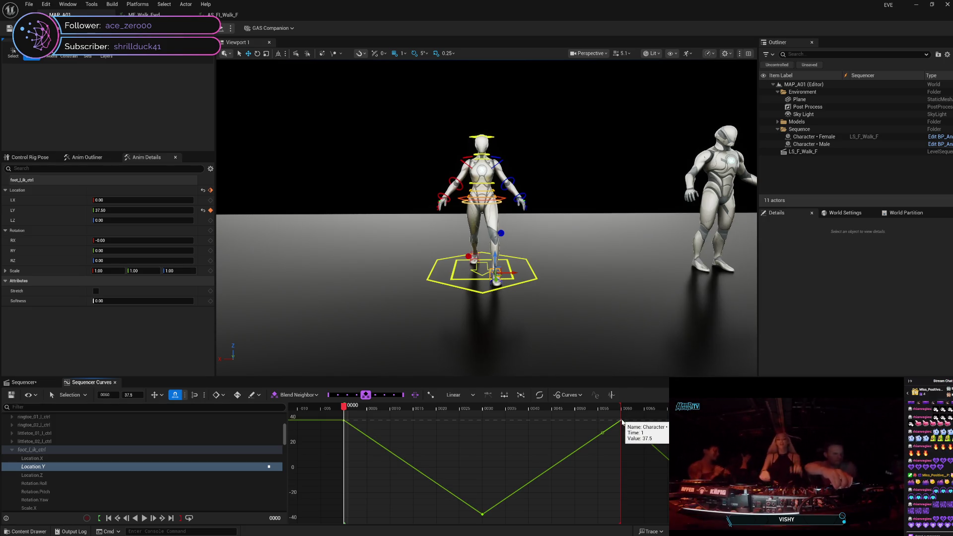
{"action": "right_click", "coordinate": [622, 423]}
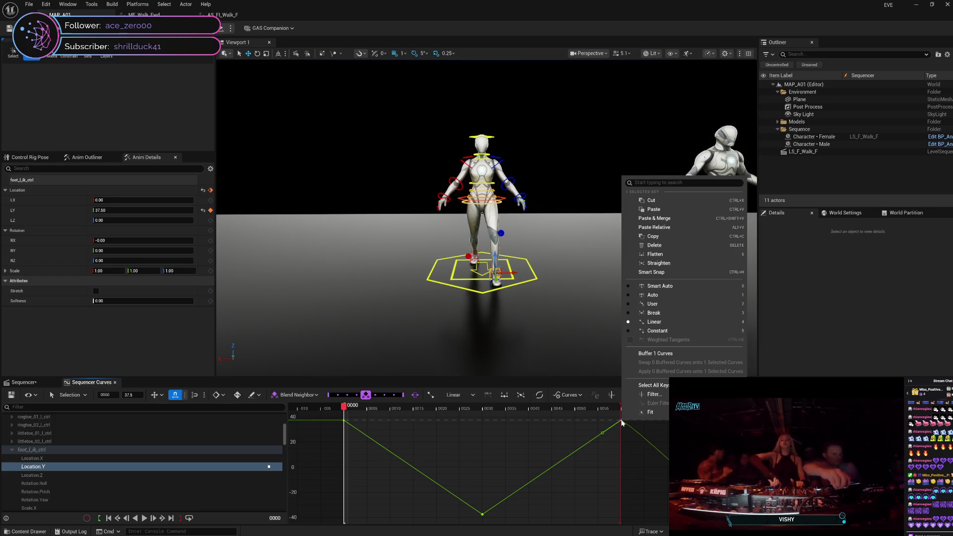
{"action": "left_click", "coordinate": [656, 314]}
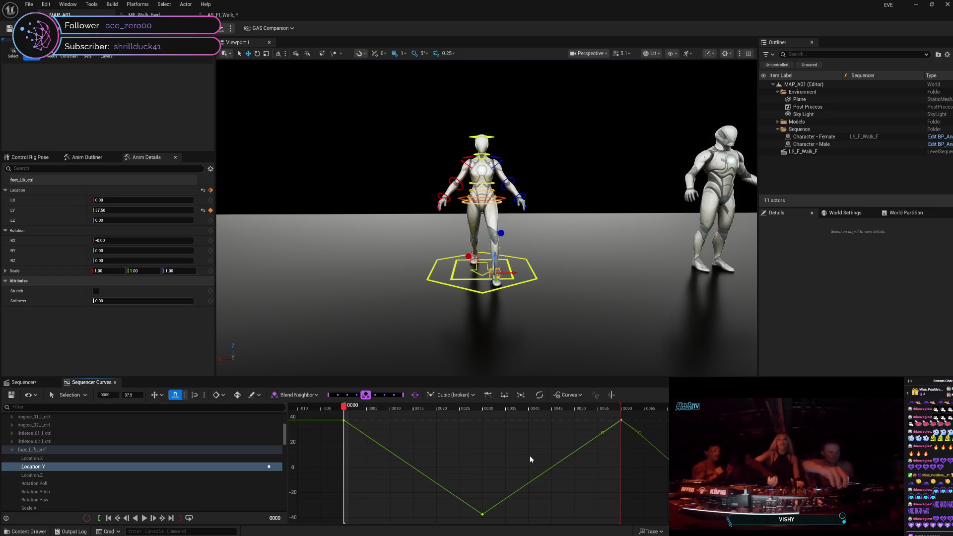
Step: Select the keys at frames 30 and 60 and bring up the ease curve presets
{"action": "left_click", "coordinate": [483, 515]}
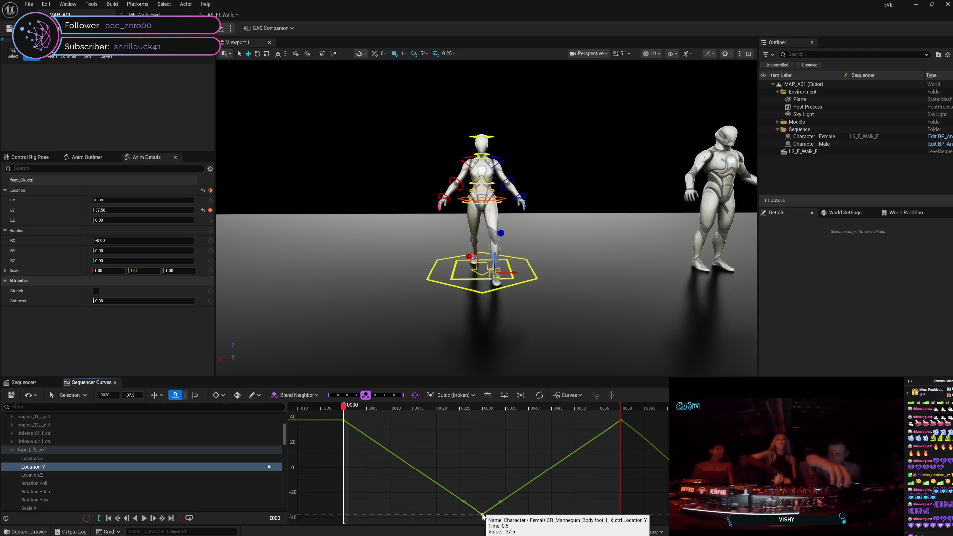
{"action": "left_click", "coordinate": [621, 422], "text": "shift"}
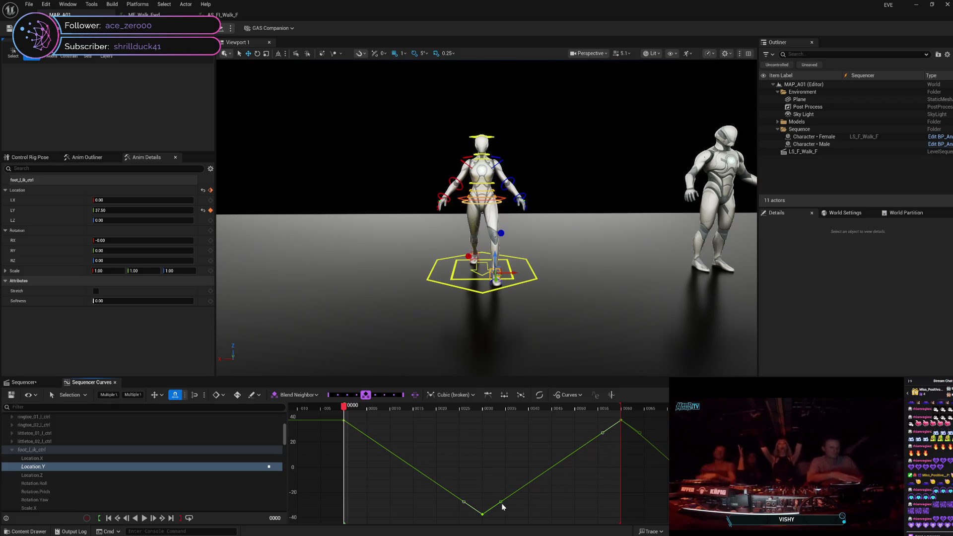
{"action": "left_click", "coordinate": [509, 516]}
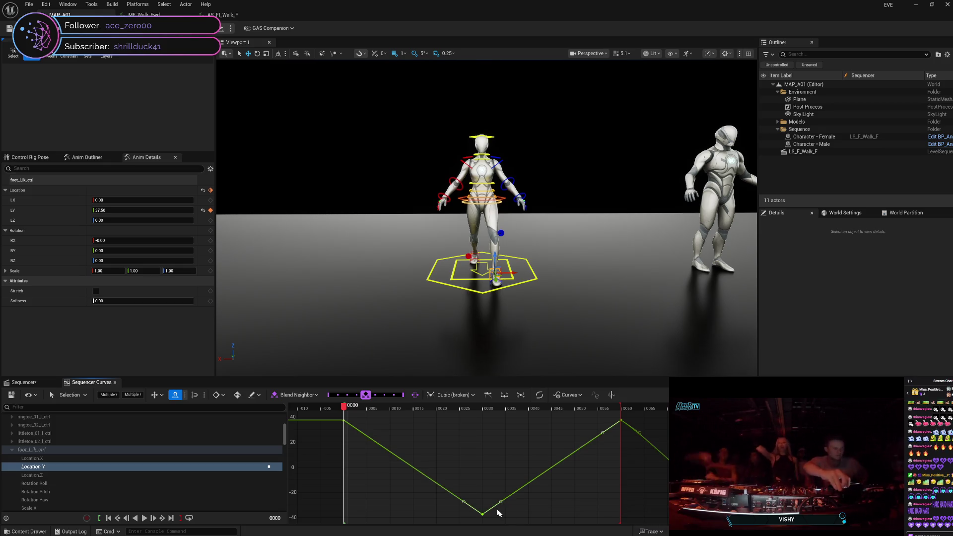
{"action": "left_click", "coordinate": [483, 516]}
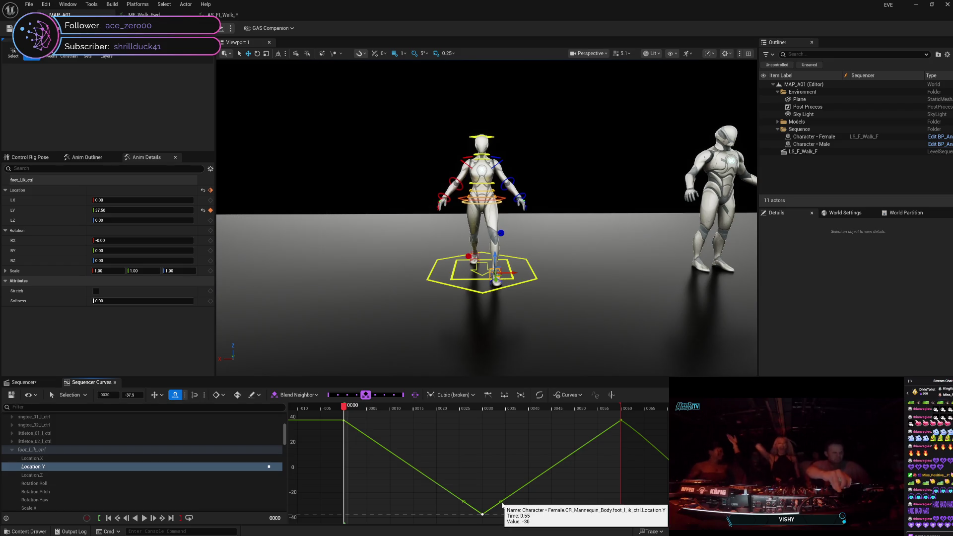
{"action": "left_click", "coordinate": [621, 422], "text": "shift"}
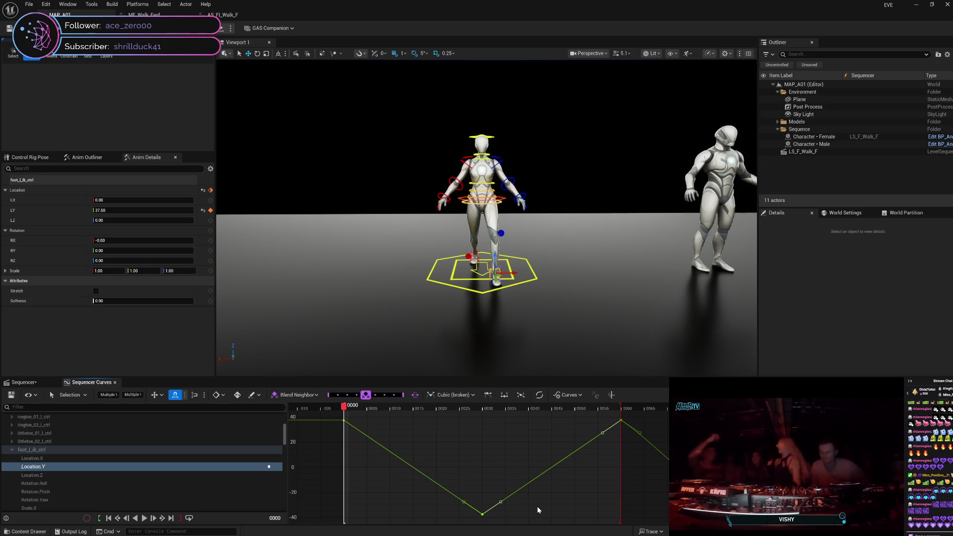
{"action": "right_click", "coordinate": [546, 406]}
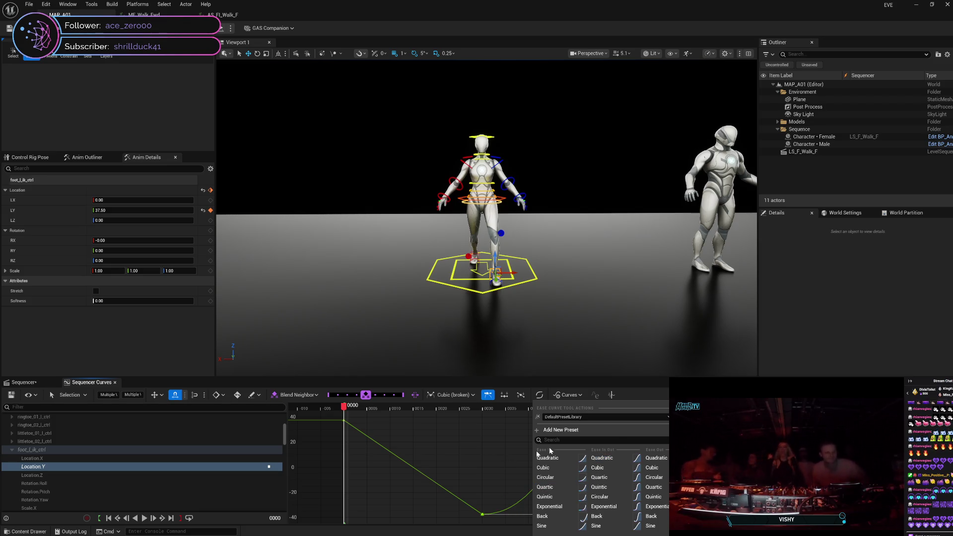
Step: Apply an Ease In Out preset, then set the selected frame 30 and 60 keys to Linear
{"action": "left_click", "coordinate": [488, 395]}
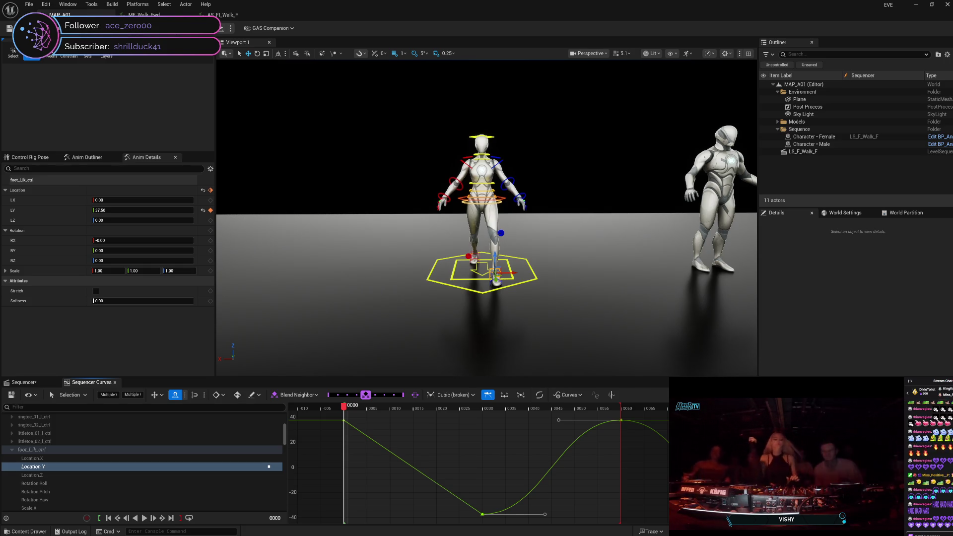
{"action": "mouse_move", "coordinate": [623, 422]}
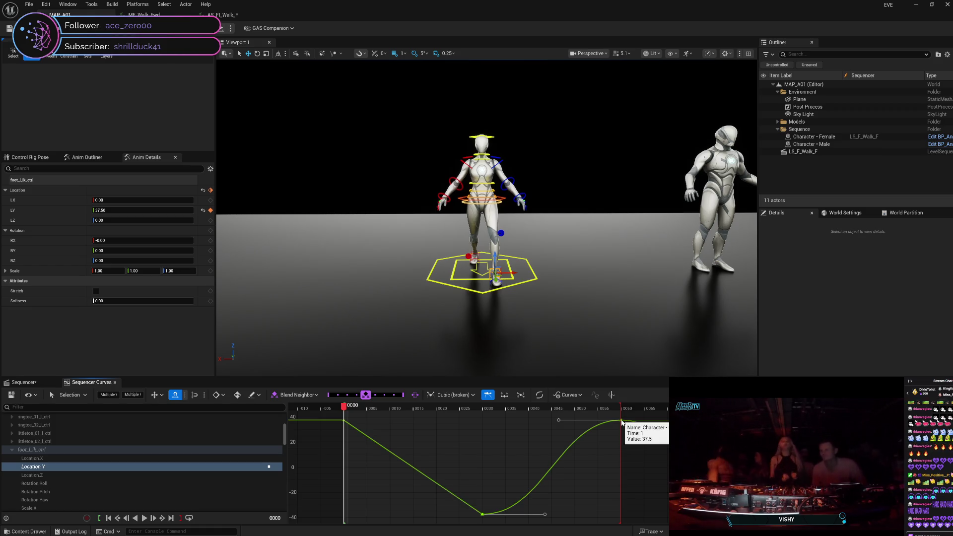
{"action": "right_click", "coordinate": [622, 421]}
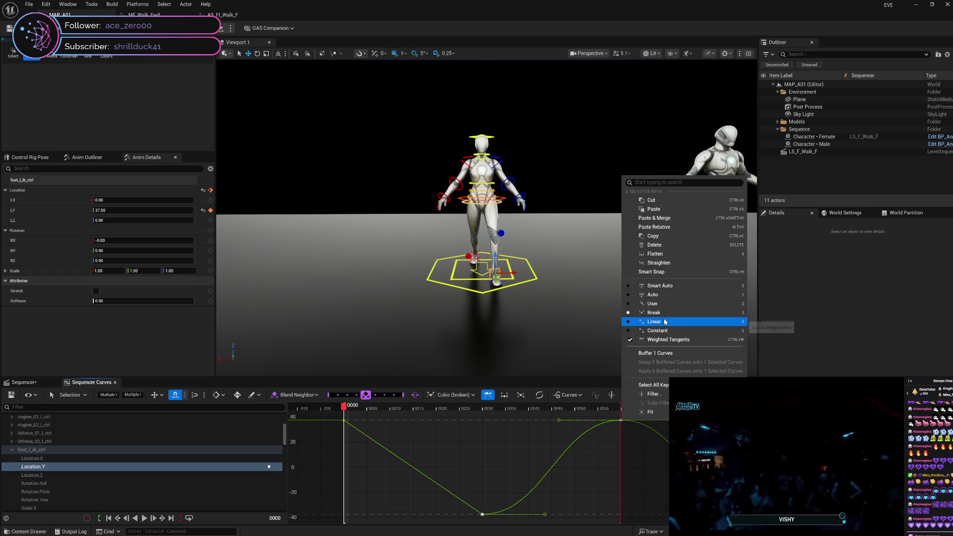
{"action": "left_click", "coordinate": [668, 324]}
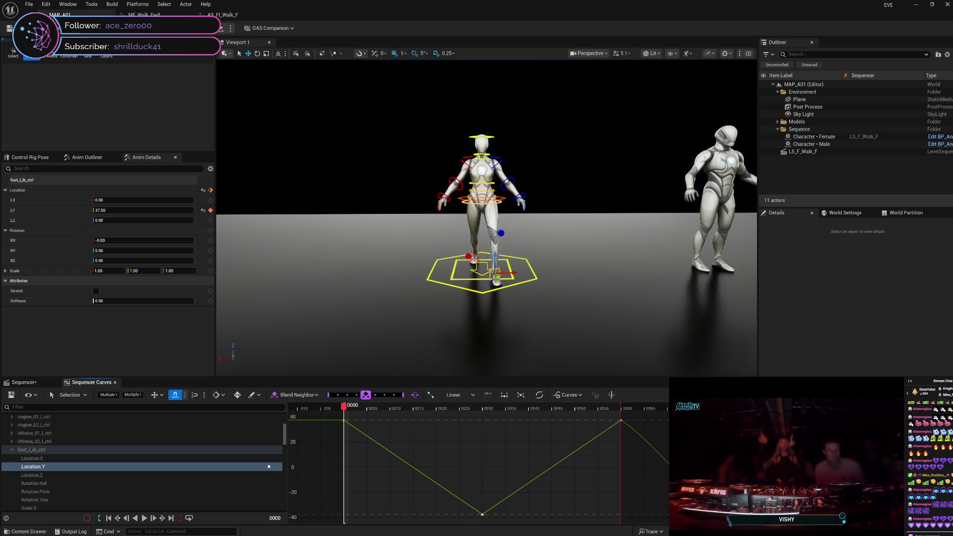
Step: Set the frame 90 key to Linear interpolation
{"action": "right_click", "coordinate": [761, 512]}
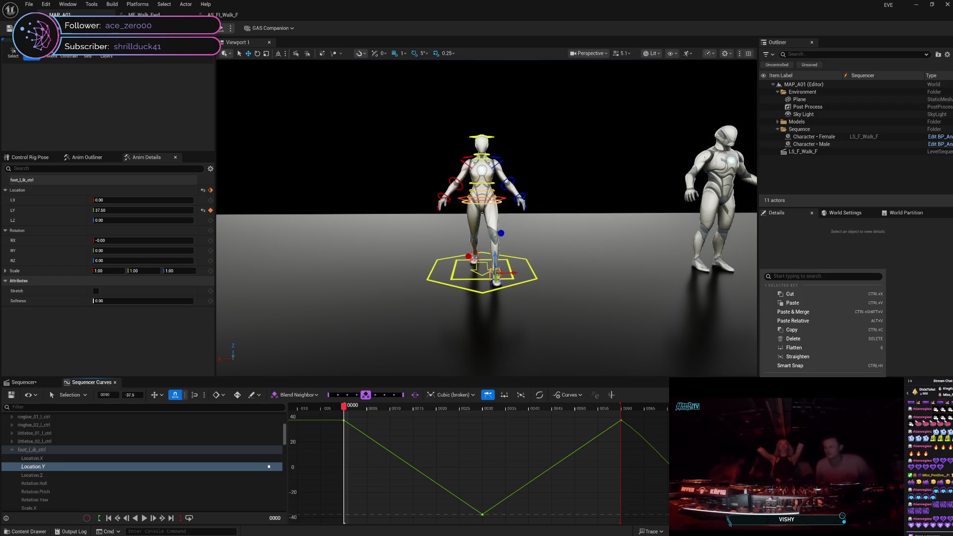
{"action": "left_click", "coordinate": [794, 414]}
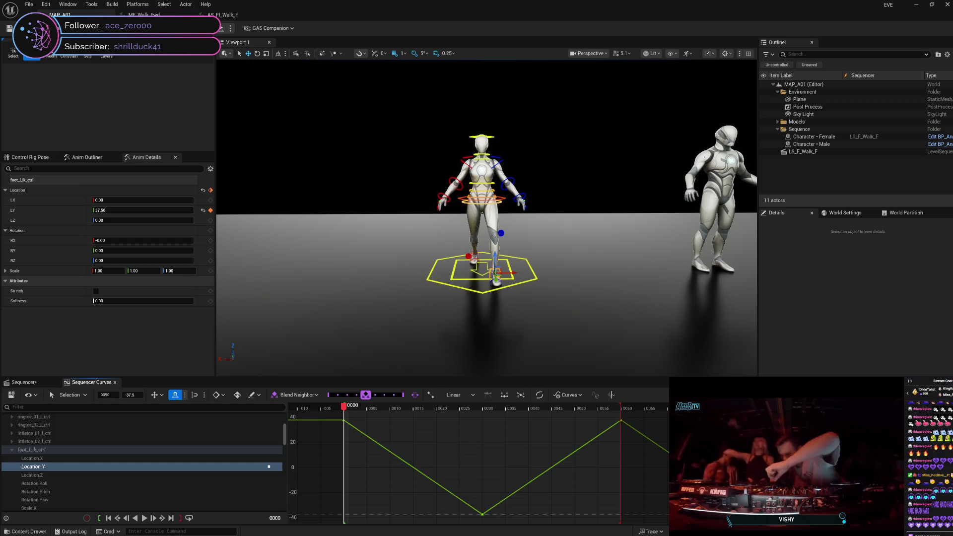
{"action": "right_click", "coordinate": [761, 511]}
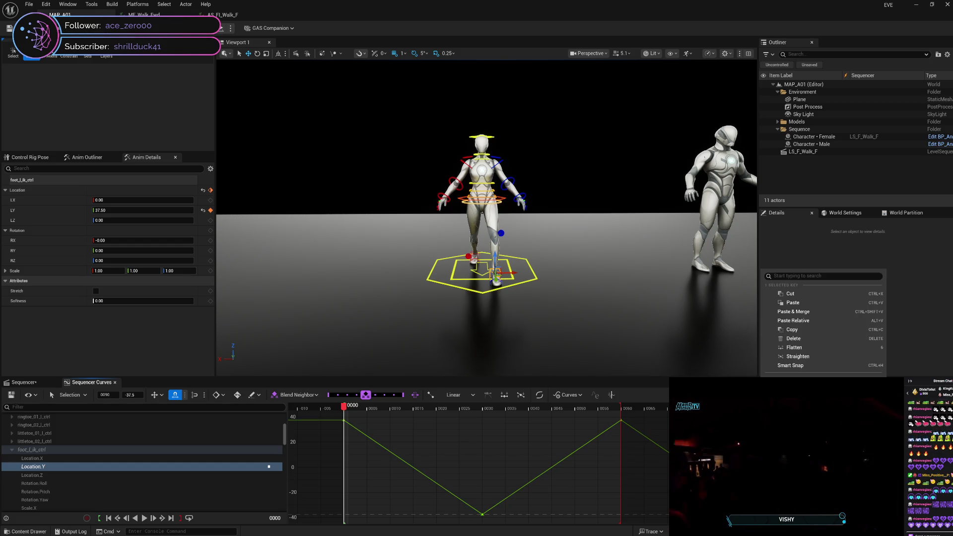
{"action": "key", "text": "Escape"}
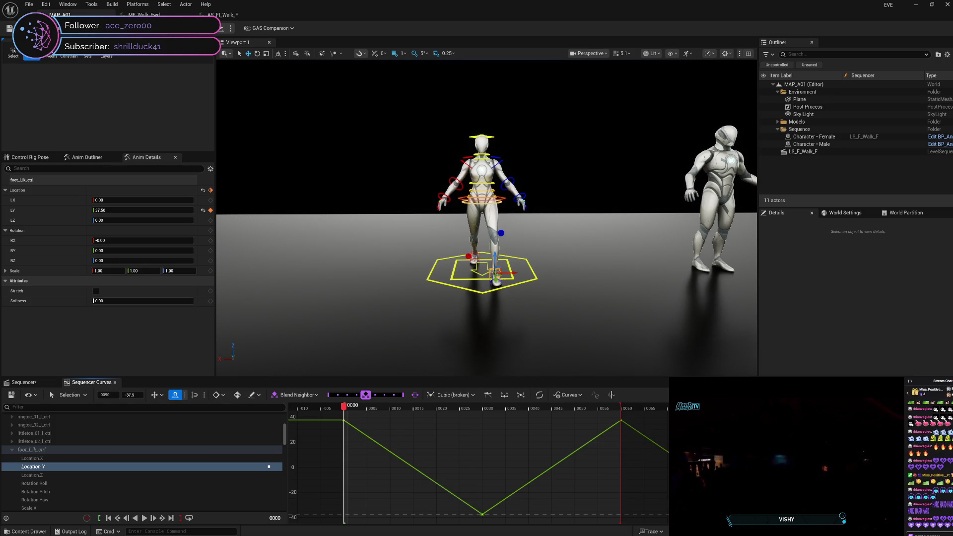
Step: Scrub to frame 25, select the frame 120 key, and briefly check the ease curve presets
{"action": "mouse_move", "coordinate": [344, 412]}
{"action": "left_mouse_down"}
{"action": "mouse_move", "coordinate": [459, 415]}
{"action": "mouse_move", "coordinate": [485, 434]}
{"action": "mouse_move", "coordinate": [352, 442]}
{"action": "mouse_move", "coordinate": [722, 442]}
{"action": "left_mouse_up"}
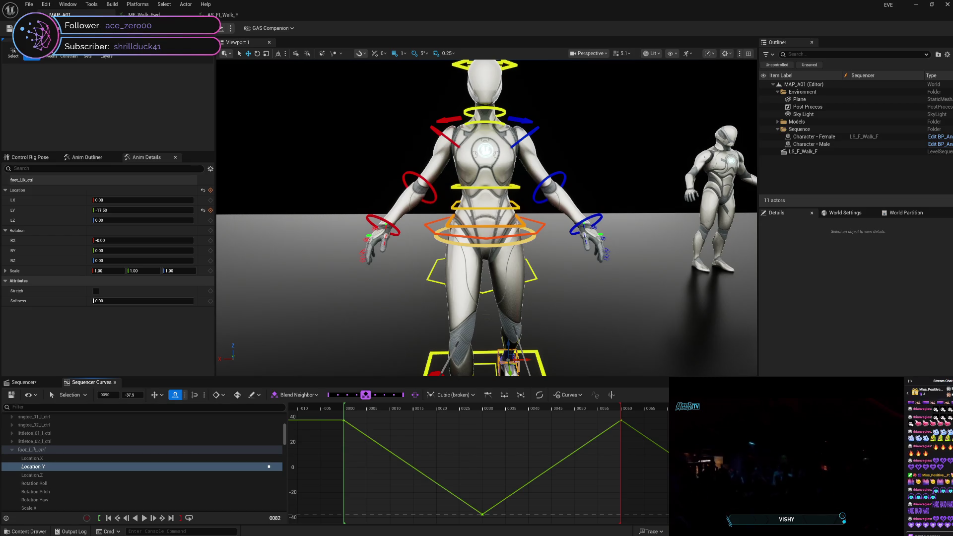
{"action": "left_click", "coordinate": [897, 421]}
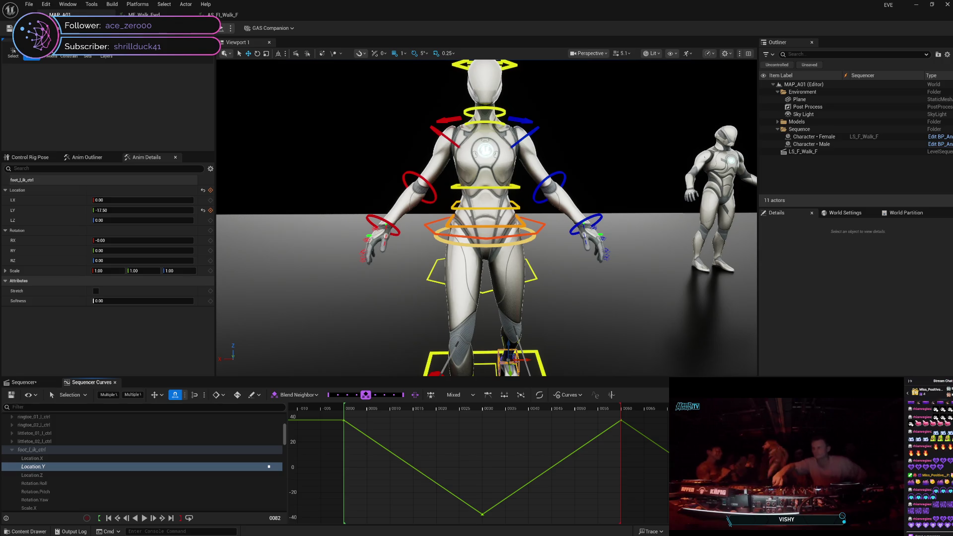
{"action": "left_click", "coordinate": [540, 395]}
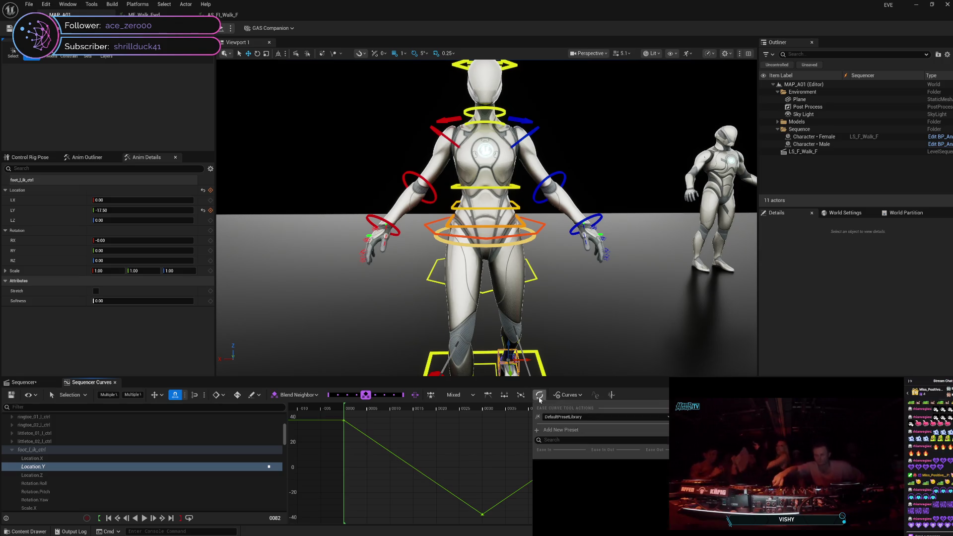
{"action": "left_click", "coordinate": [611, 464]}
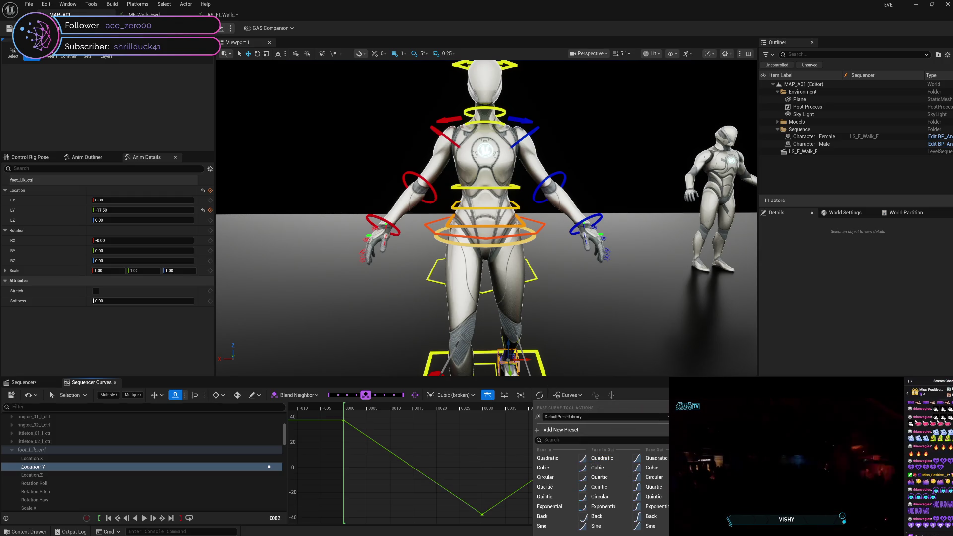
{"action": "key", "text": "Escape"}
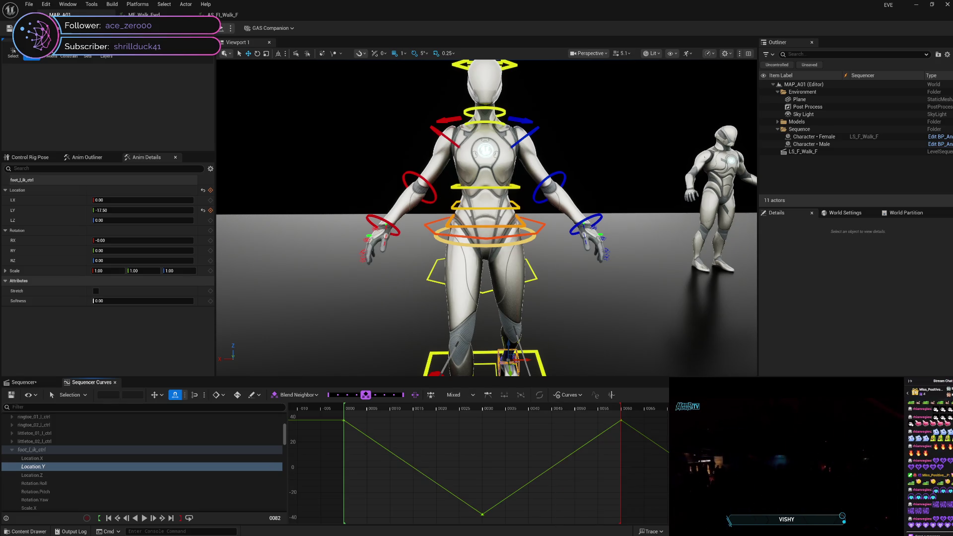
Step: Break the tangents on the frame 60 and frame 30 keys
{"action": "left_click", "coordinate": [619, 423]}
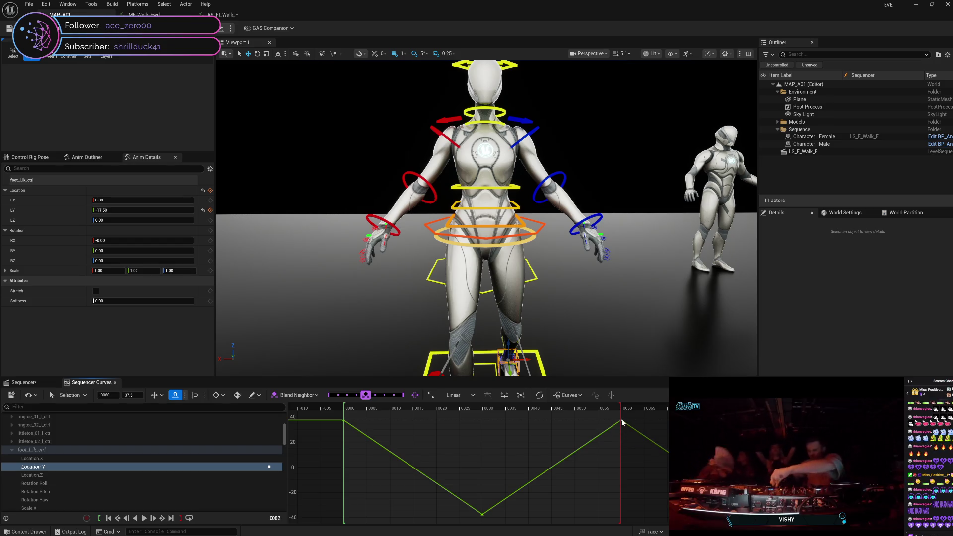
{"action": "right_click", "coordinate": [621, 422]}
{"action": "left_click", "coordinate": [657, 313]}
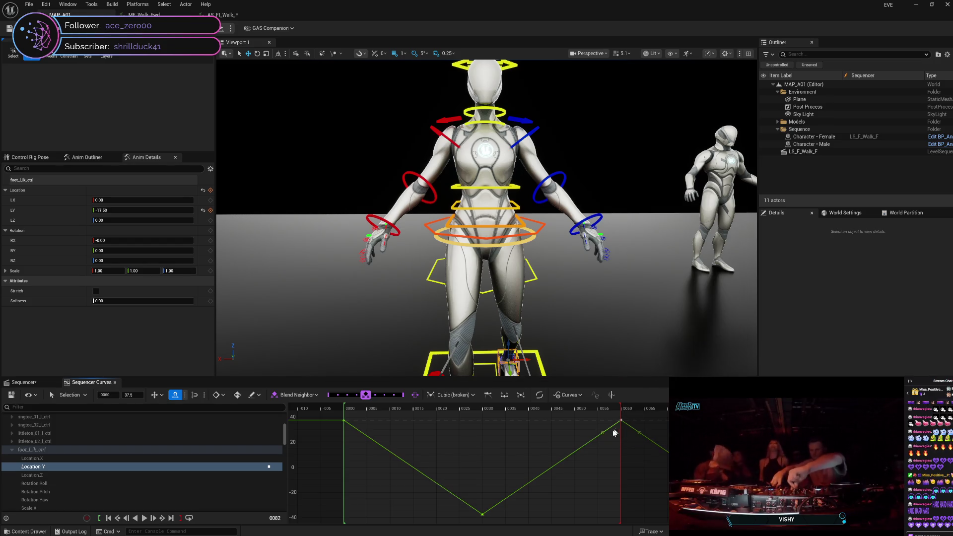
{"action": "left_click", "coordinate": [483, 515]}
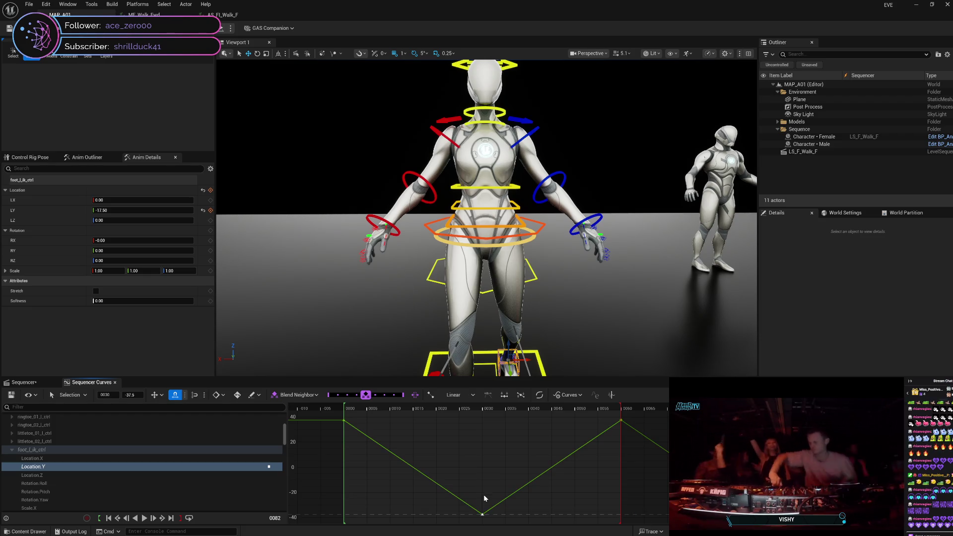
{"action": "right_click", "coordinate": [483, 515]}
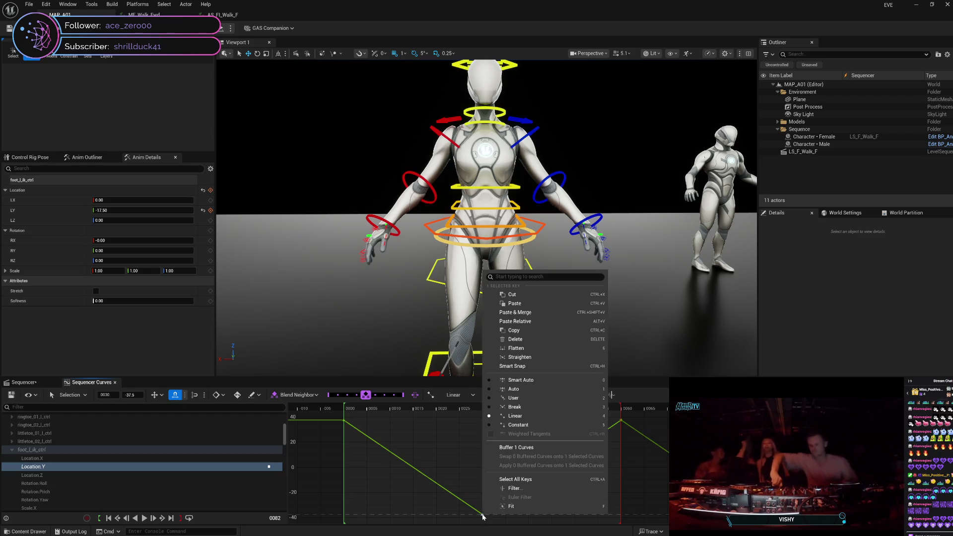
{"action": "left_click", "coordinate": [539, 407]}
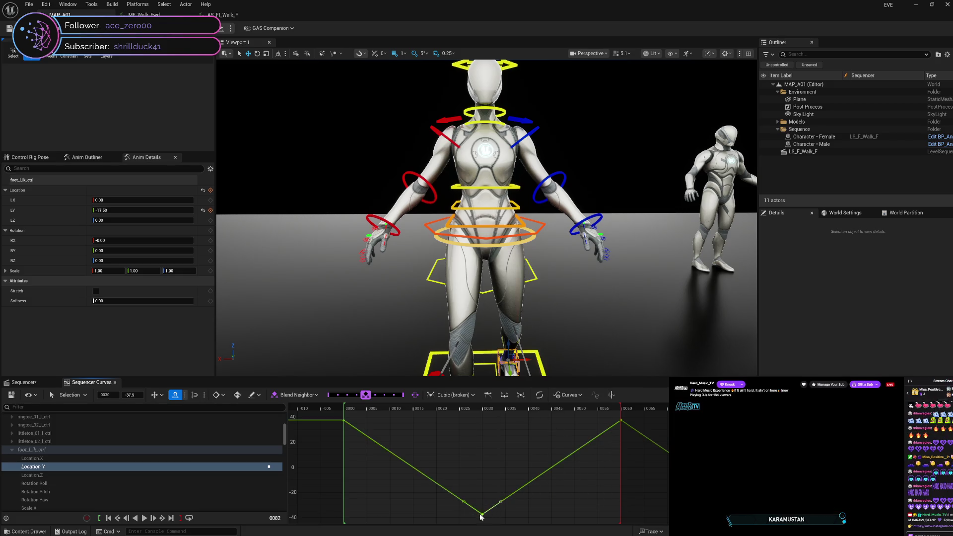
Step: Select both the frame 30 and frame 60 keys and open the ease curve presets
{"action": "left_click", "coordinate": [621, 421], "text": "shift"}
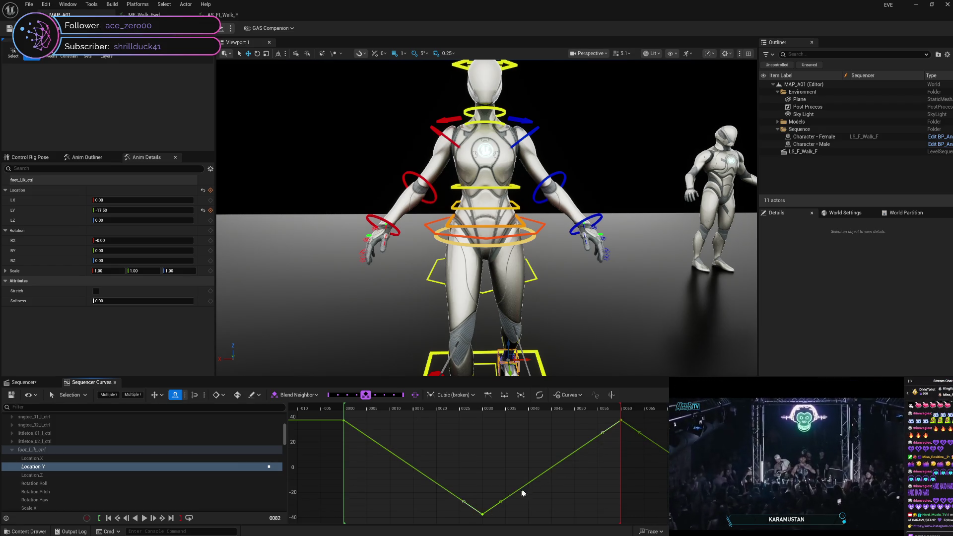
{"action": "mouse_move", "coordinate": [502, 505]}
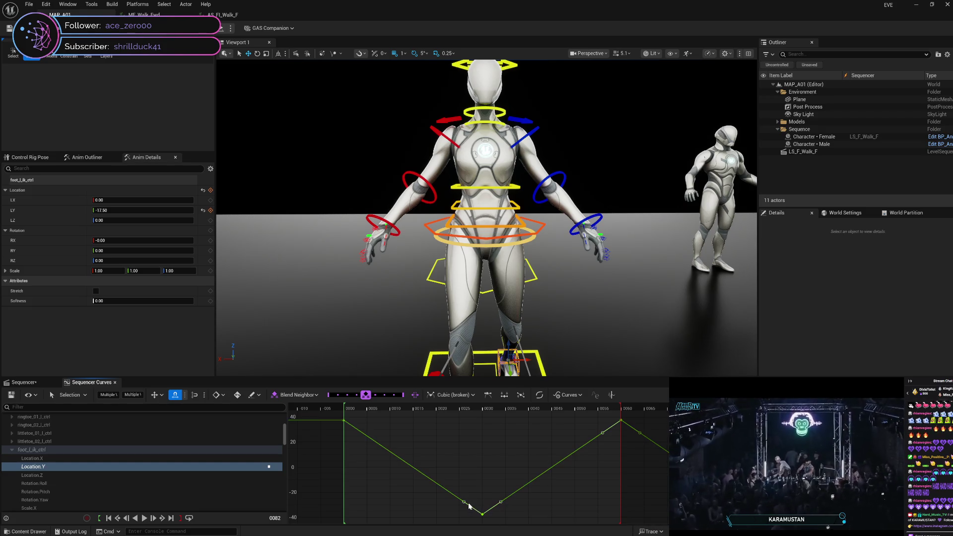
{"action": "mouse_move", "coordinate": [465, 504]}
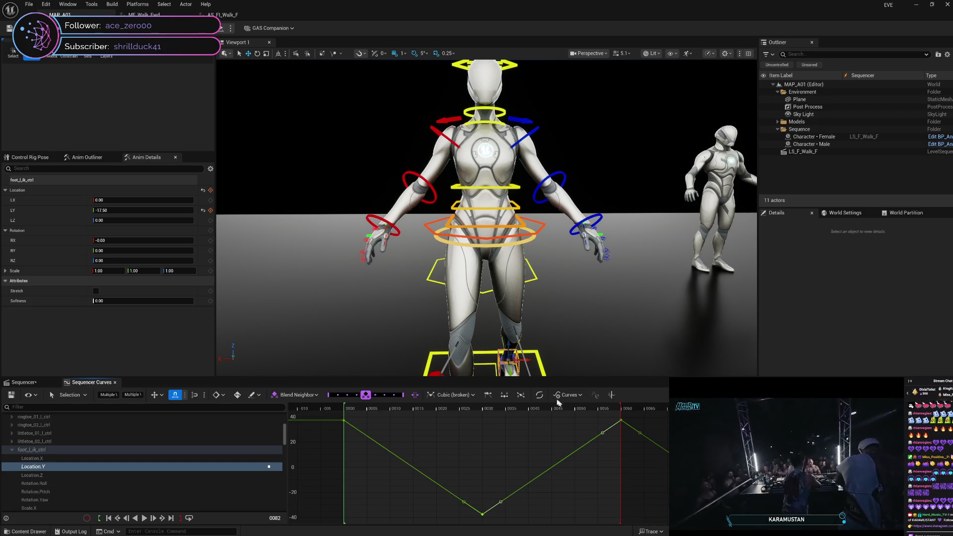
{"action": "left_click", "coordinate": [540, 394]}
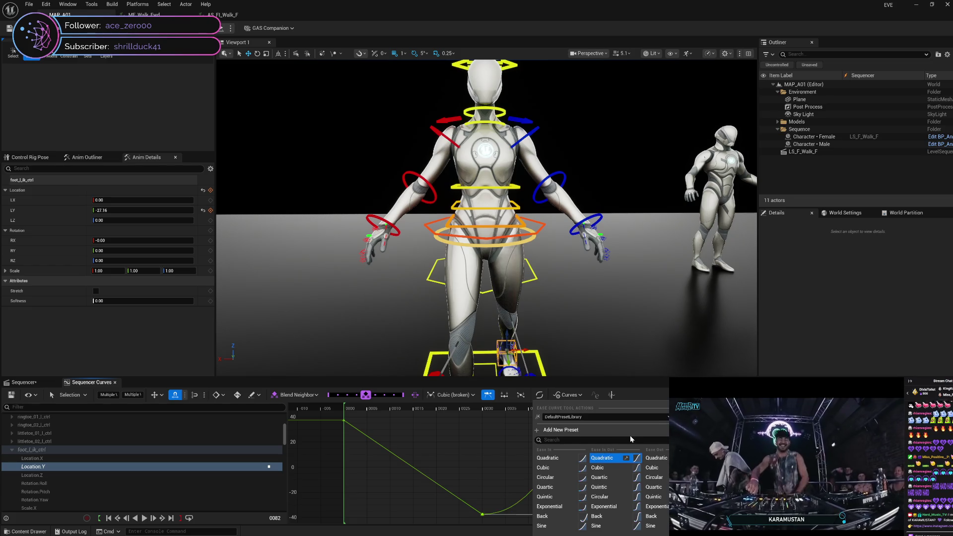
Step: Apply the Quadratic Ease In Out preset between the frame 30 and 60 keys, then reselect both keys
{"action": "left_click", "coordinate": [602, 458]}
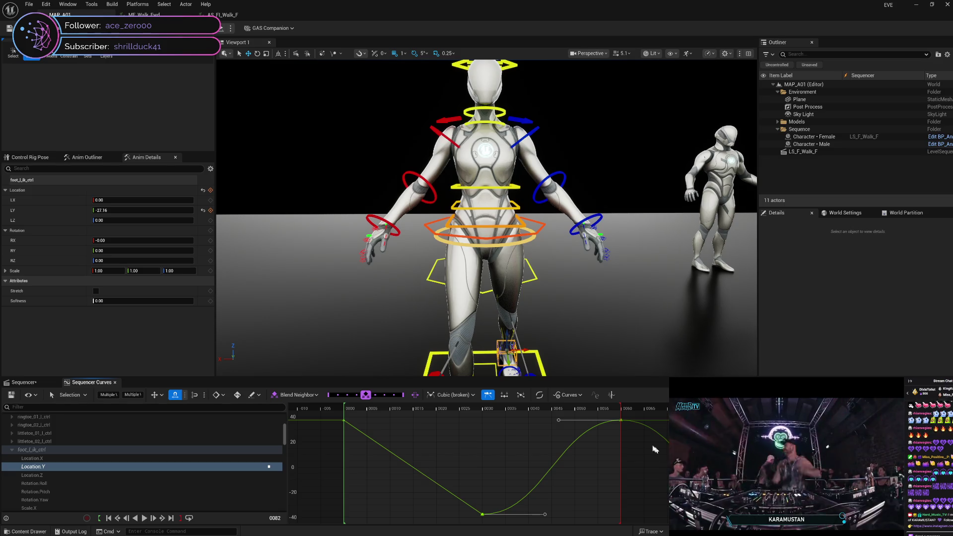
{"action": "mouse_move", "coordinate": [621, 422]}
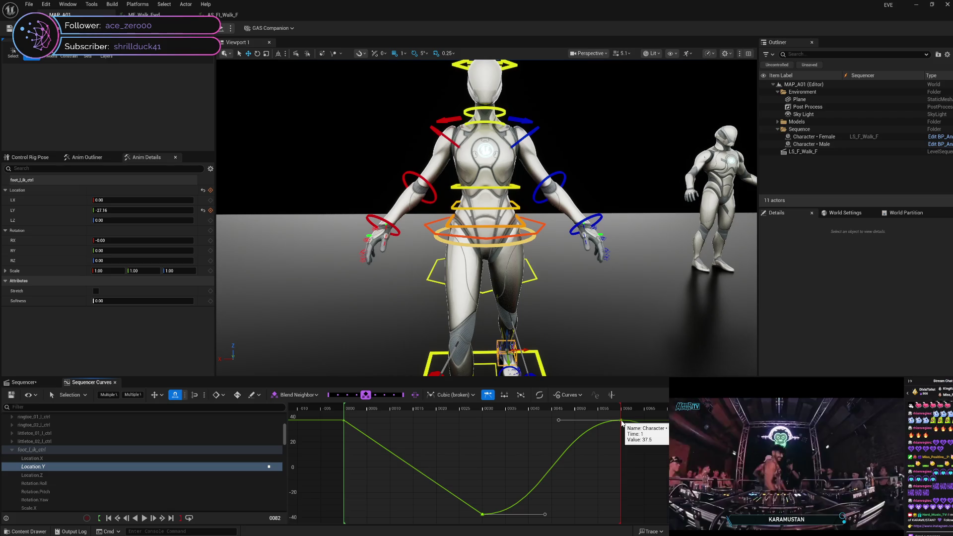
{"action": "left_click", "coordinate": [662, 462]}
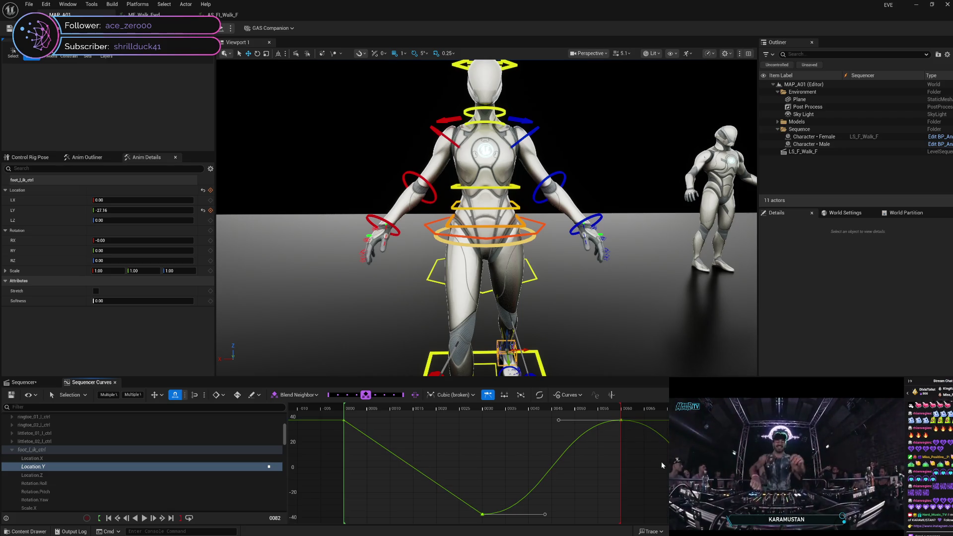
{"action": "left_click", "coordinate": [621, 422]}
{"action": "left_click", "coordinate": [483, 514], "text": "shift"}
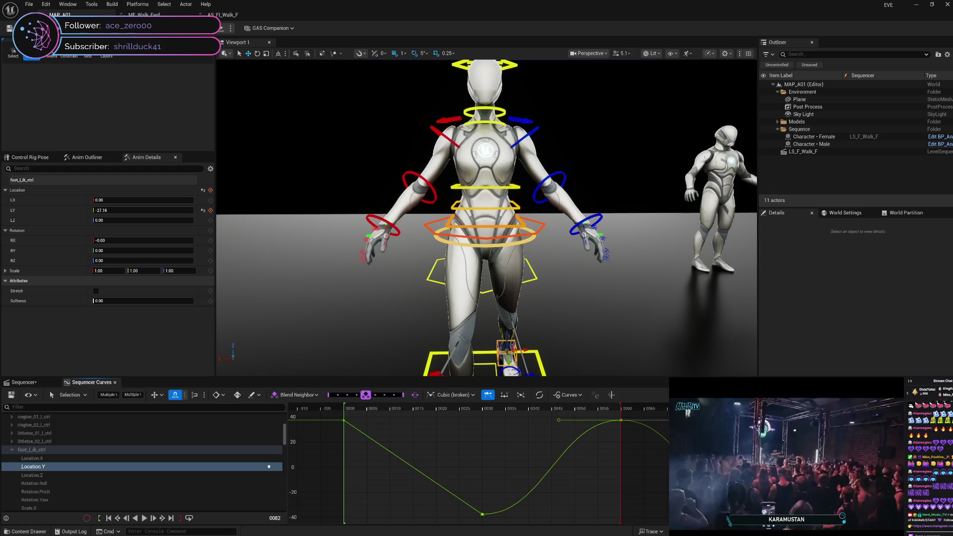
{"action": "left_click", "coordinate": [542, 400]}
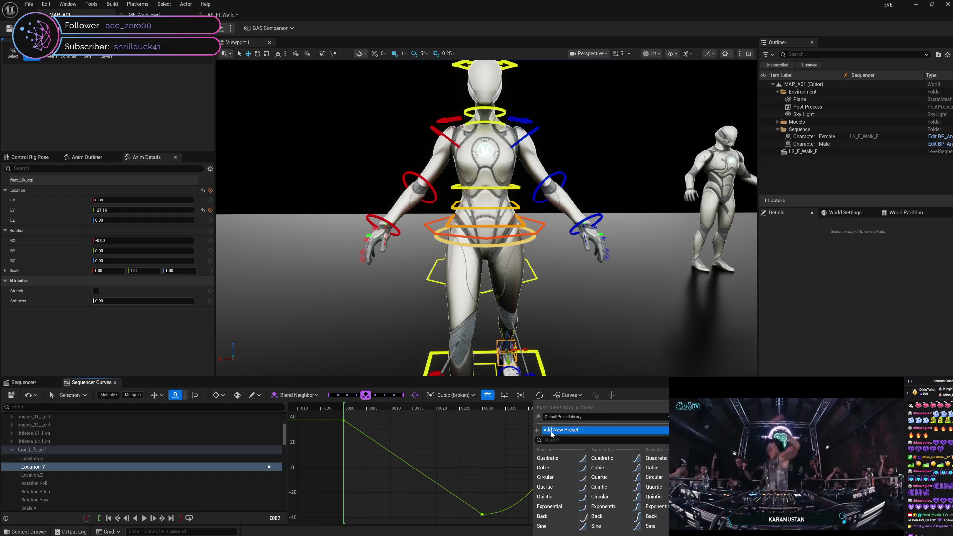
{"action": "left_click", "coordinate": [553, 431]}
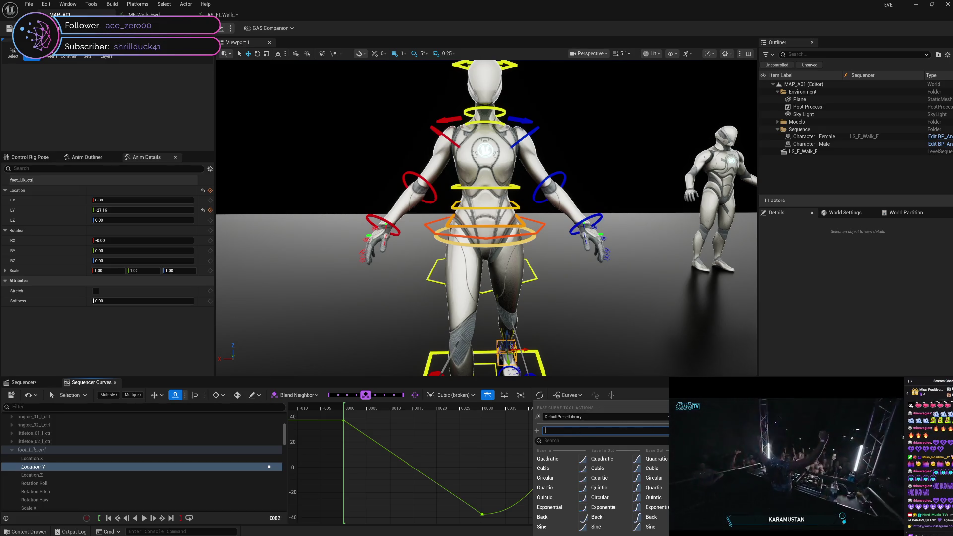
{"action": "key", "text": "Escape"}
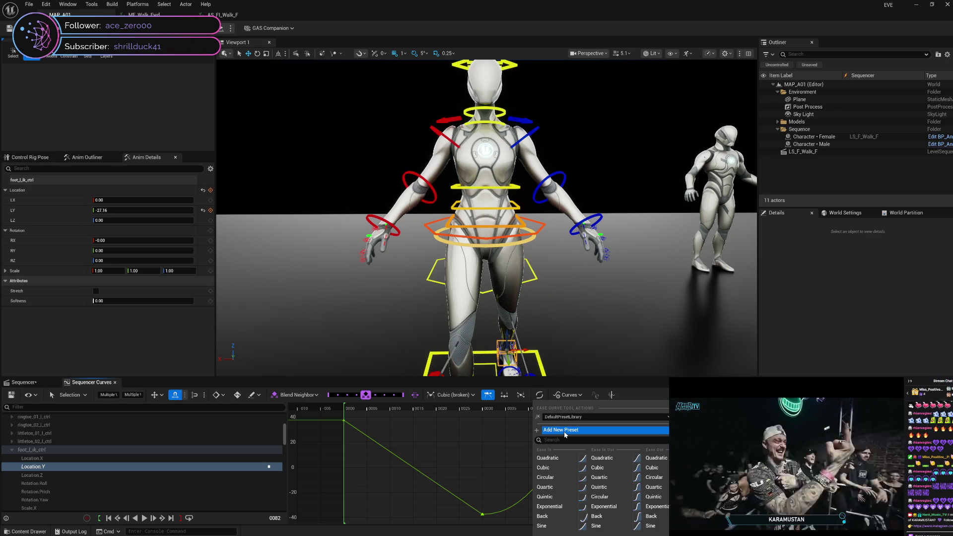
{"action": "left_click", "coordinate": [607, 415]}
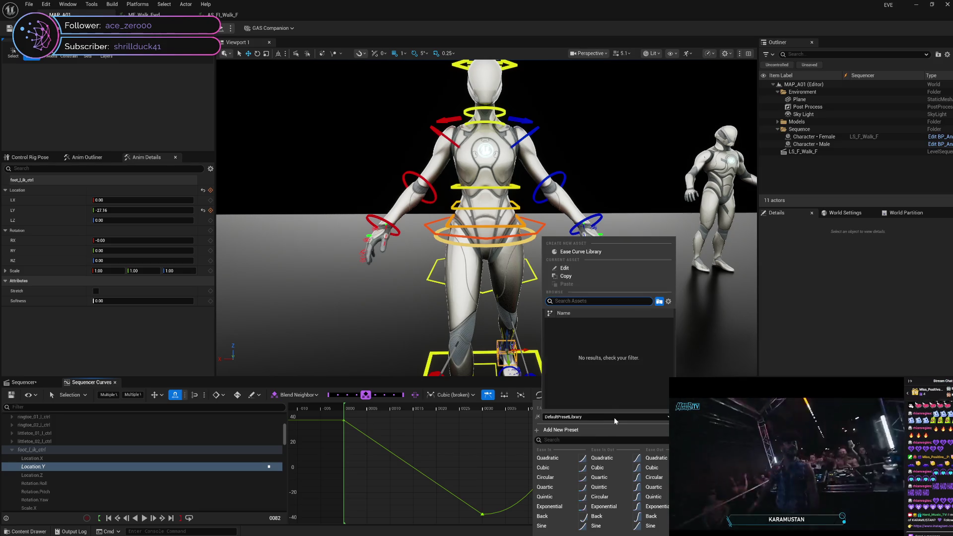
{"action": "left_click", "coordinate": [615, 418]}
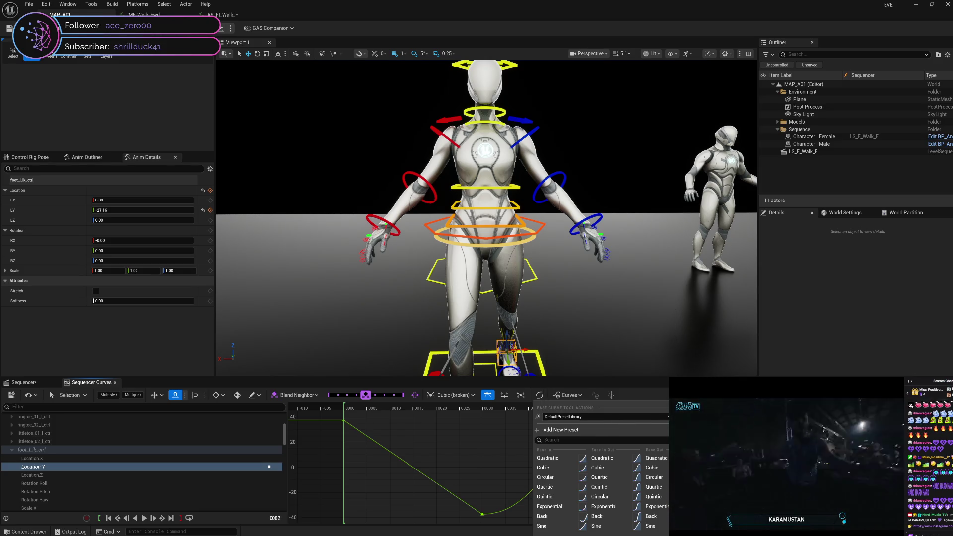
{"action": "key", "text": "Escape"}
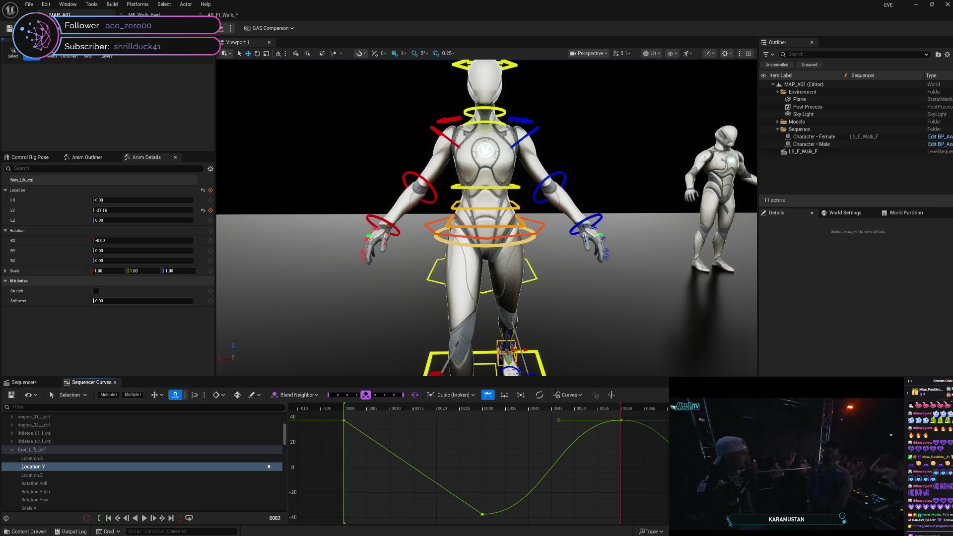
{"action": "left_click_drag", "start_coordinate": [645, 409], "coordinate": [362, 424]}
{"action": "left_click", "coordinate": [344, 421]}
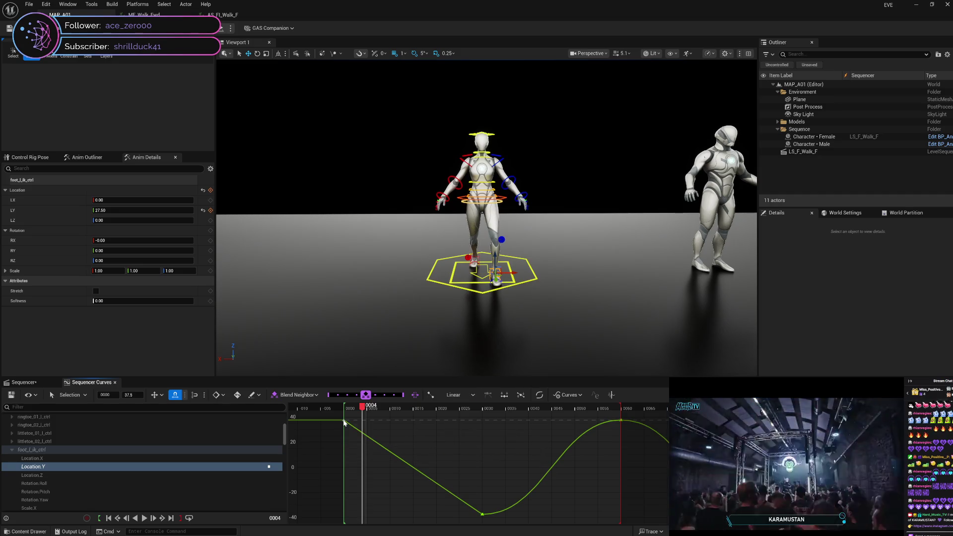
{"action": "mouse_move", "coordinate": [482, 515]}
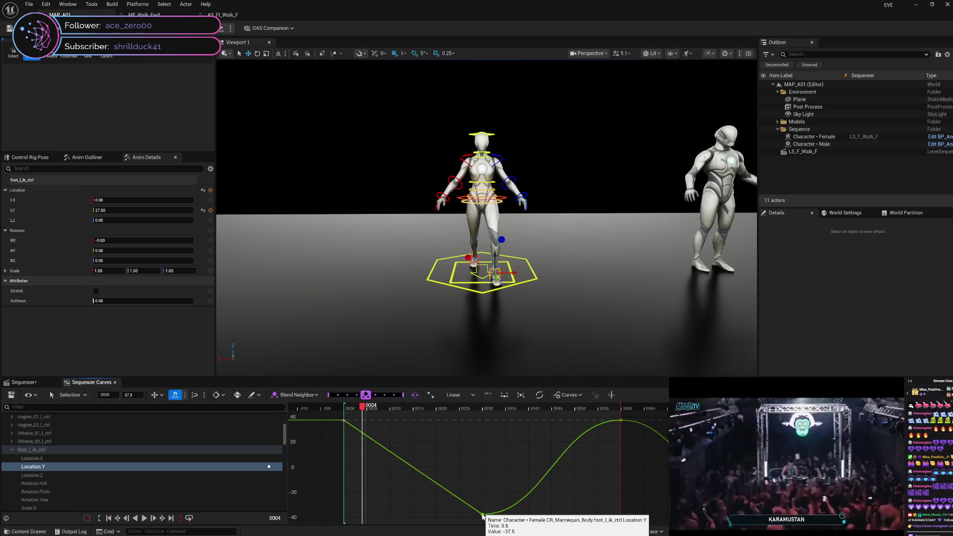
Step: Scrub to frame 59 and toggle weighted tangents on the frame 60 key
{"action": "left_click_drag", "start_coordinate": [363, 411], "coordinate": [625, 421]}
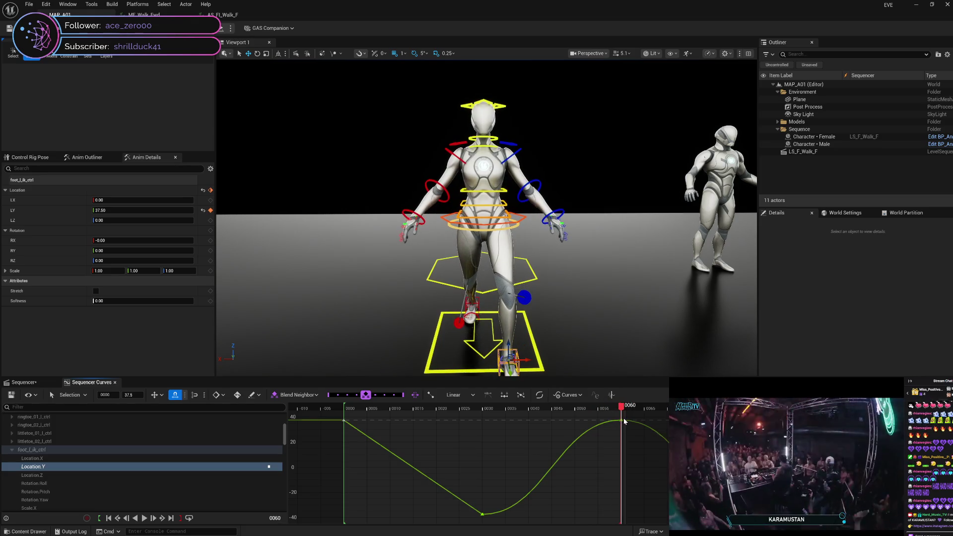
{"action": "left_click", "coordinate": [622, 421]}
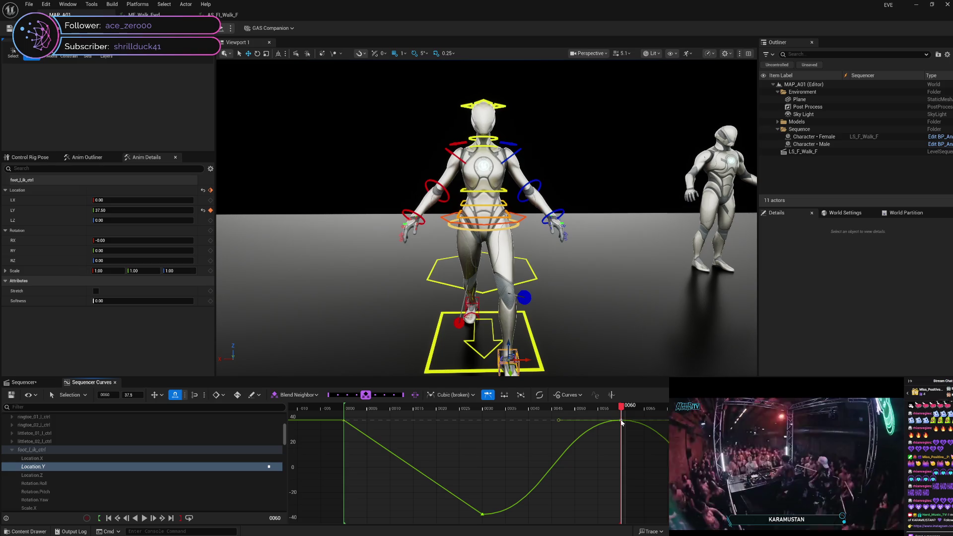
{"action": "right_click", "coordinate": [622, 421]}
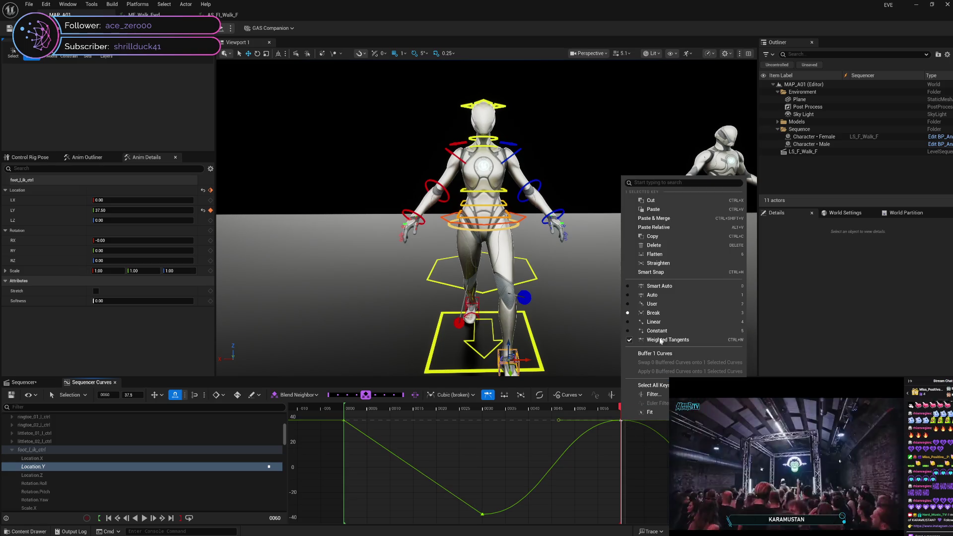
{"action": "left_click", "coordinate": [655, 321]}
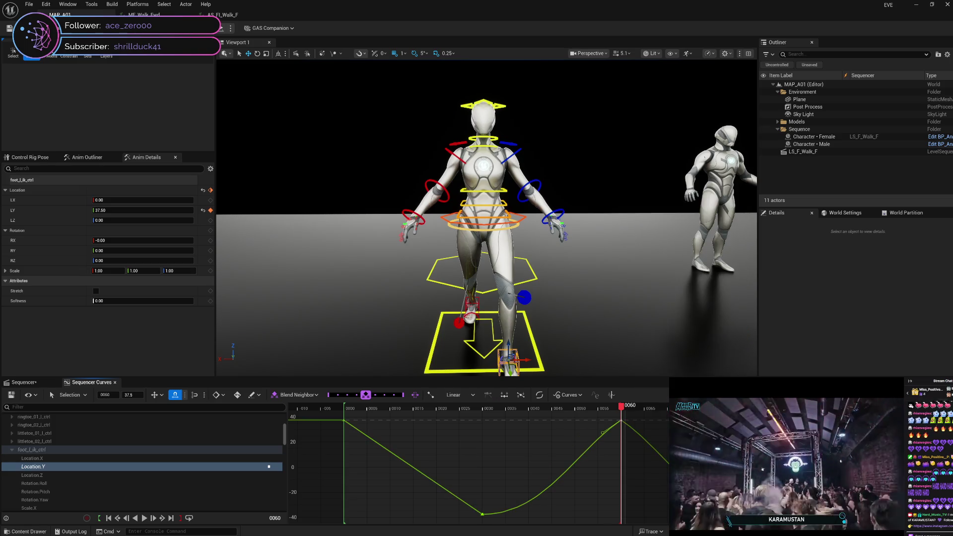
{"action": "right_click", "coordinate": [760, 511]}
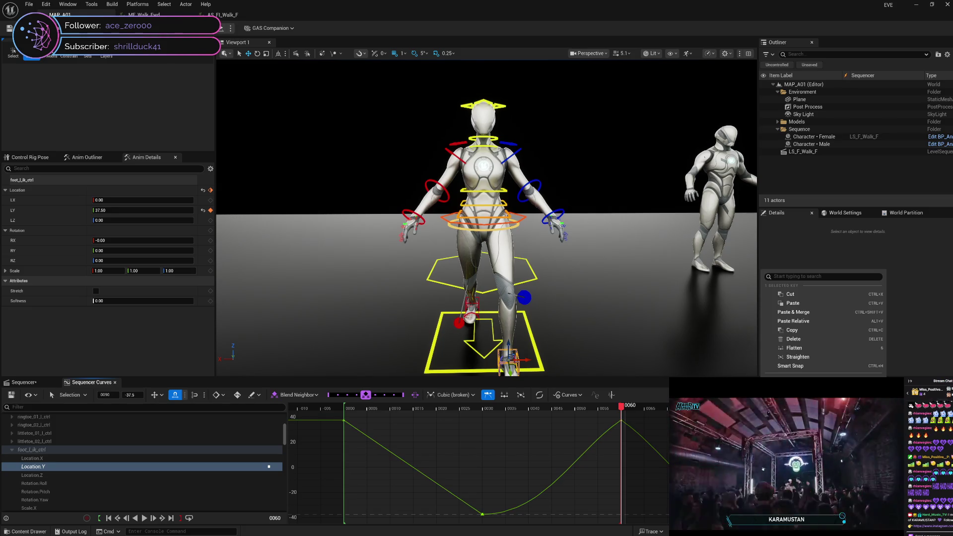
{"action": "key", "text": "Escape"}
{"action": "right_click", "coordinate": [765, 273]}
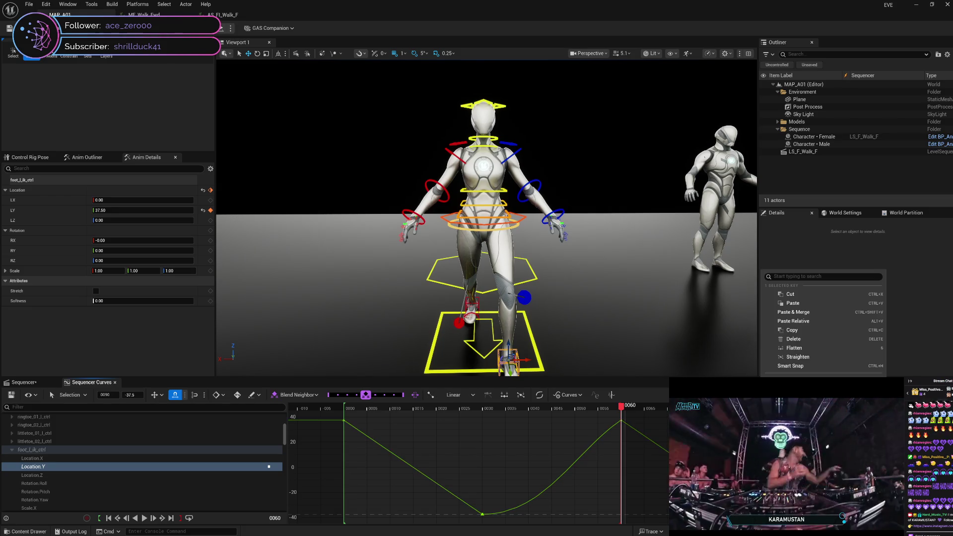
{"action": "key", "text": "Escape"}
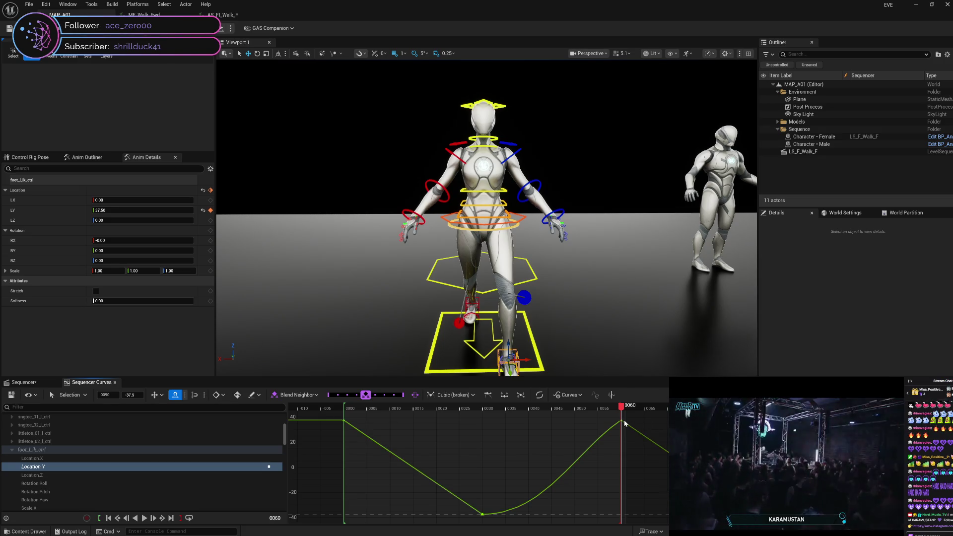
Step: Re-break the frame 60 key's tangents and select both the frame 30 and 60 keys
{"action": "right_click", "coordinate": [623, 423]}
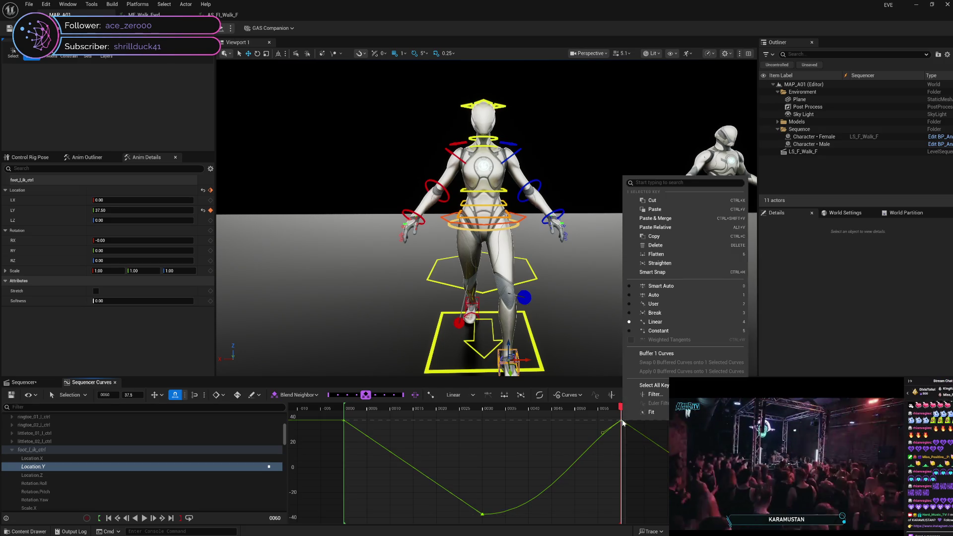
{"action": "left_click", "coordinate": [654, 313]}
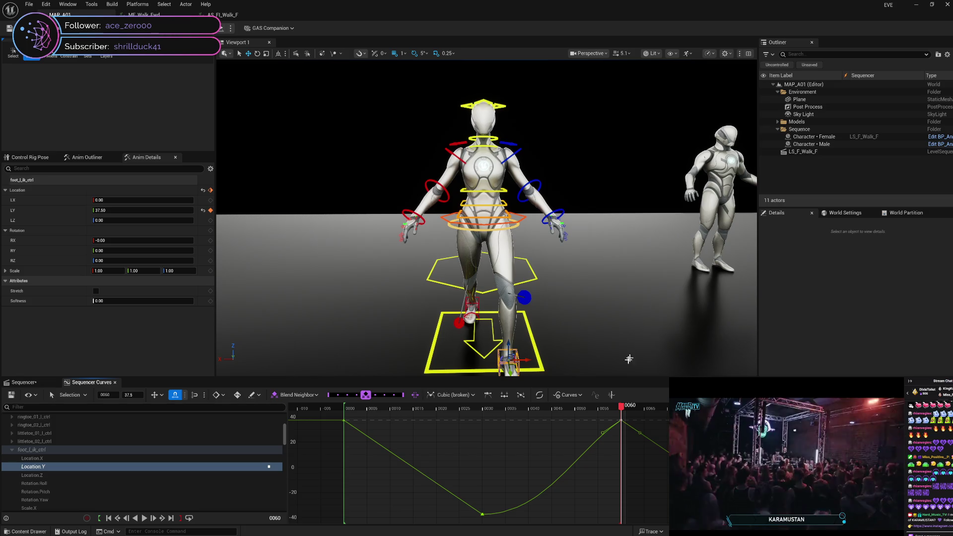
{"action": "right_click", "coordinate": [483, 515]}
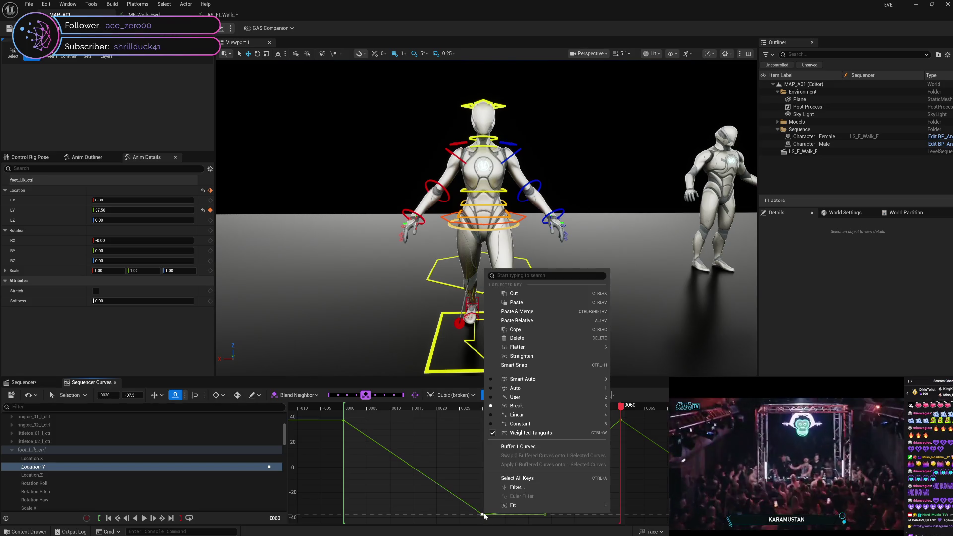
{"action": "left_click", "coordinate": [648, 437]}
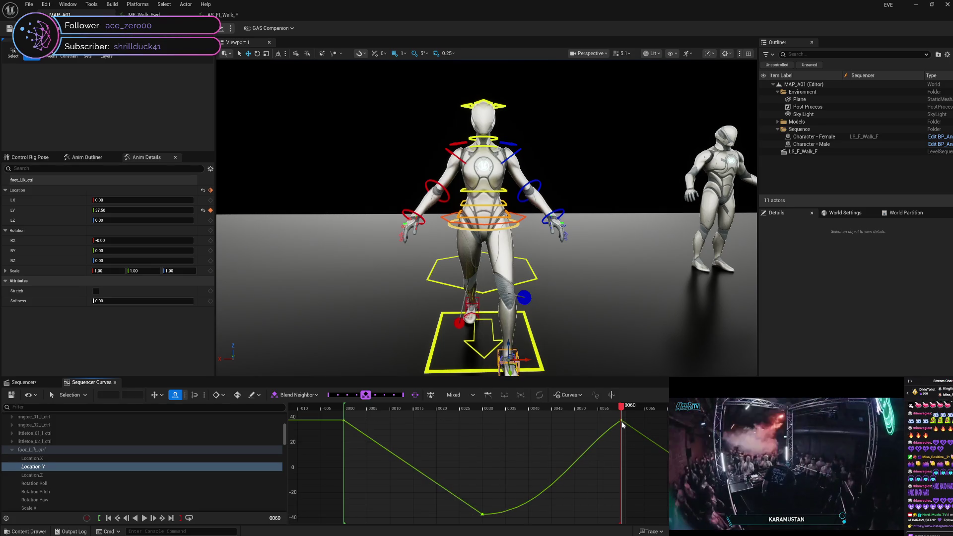
{"action": "mouse_move", "coordinate": [622, 423]}
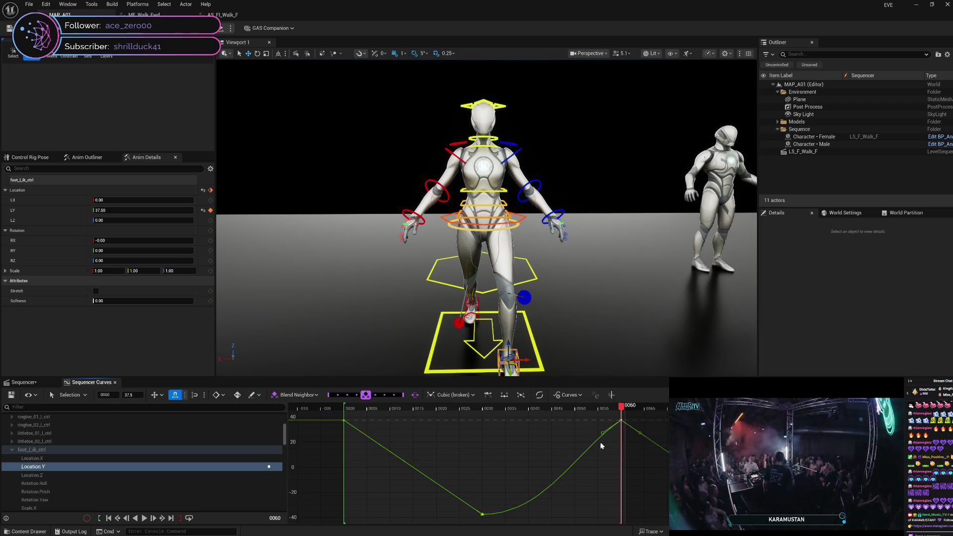
{"action": "left_click", "coordinate": [483, 516], "text": "shift"}
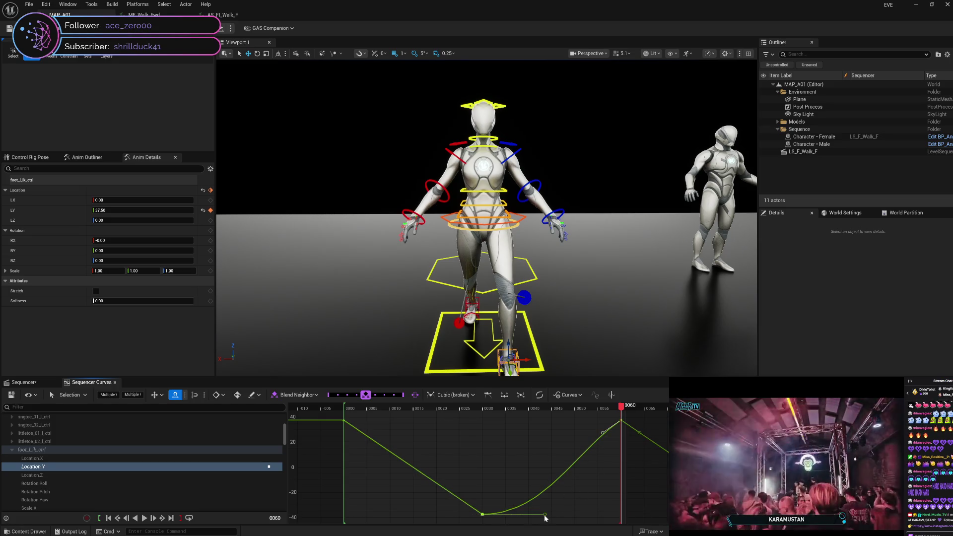
{"action": "mouse_move", "coordinate": [545, 516]}
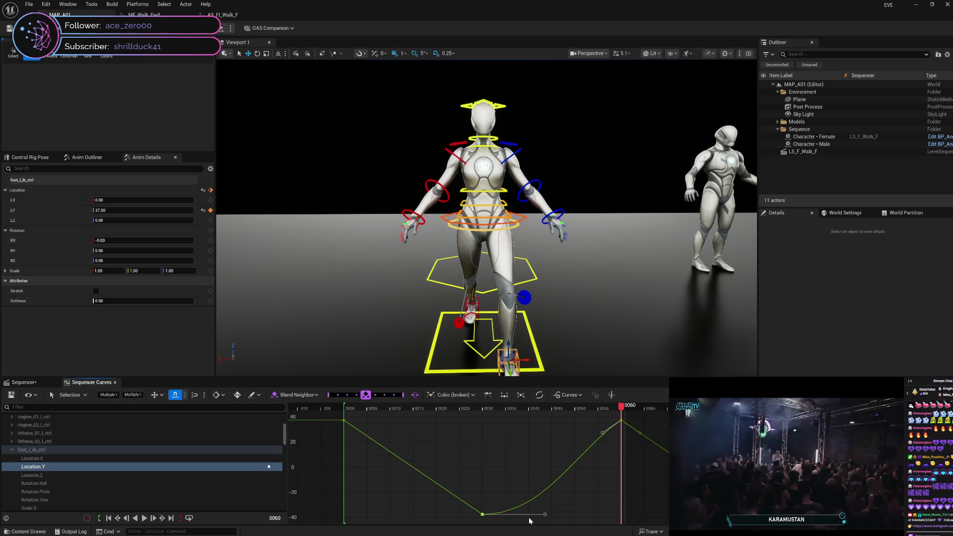
{"action": "left_click", "coordinate": [539, 395]}
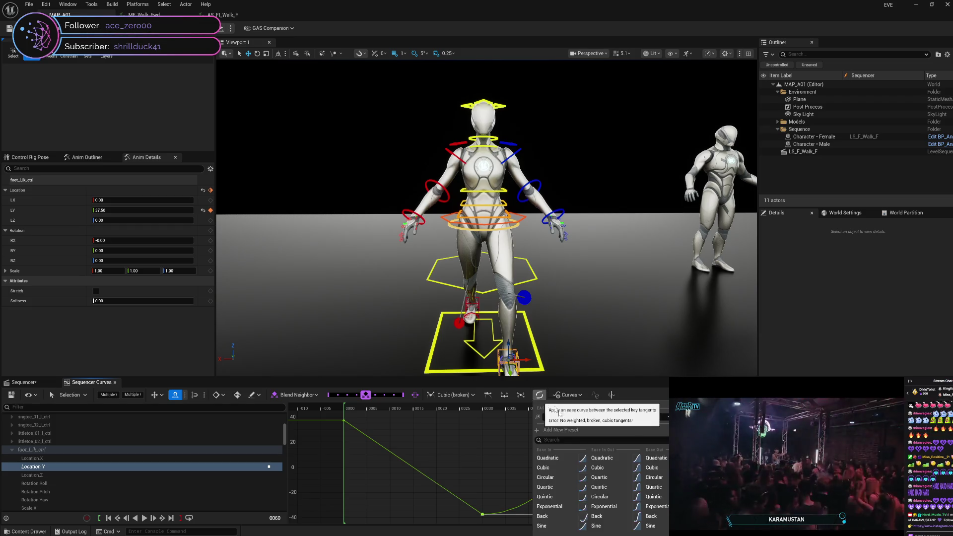
Step: Apply the Quadratic Ease In Out preset between the keys and make the selected key linear
{"action": "left_click", "coordinate": [614, 459]}
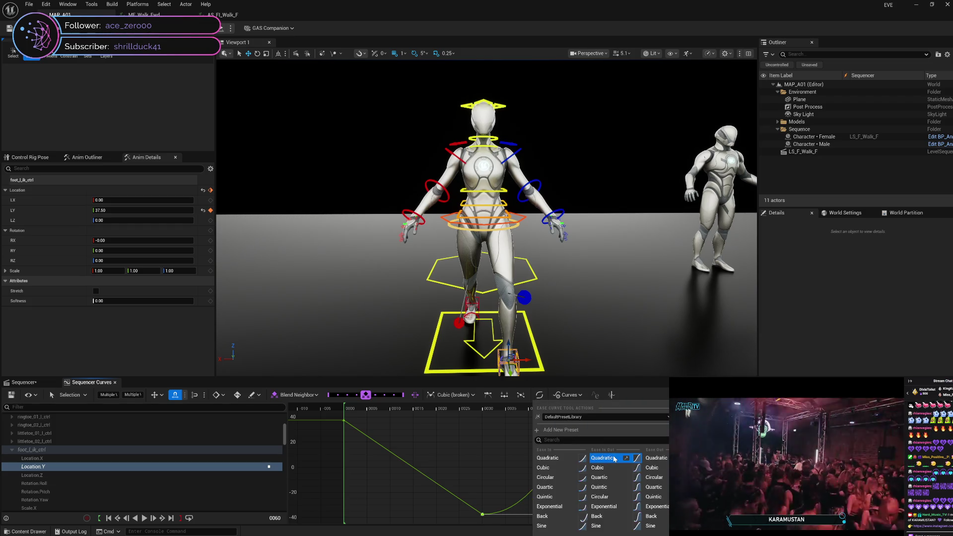
{"action": "left_click", "coordinate": [508, 460]}
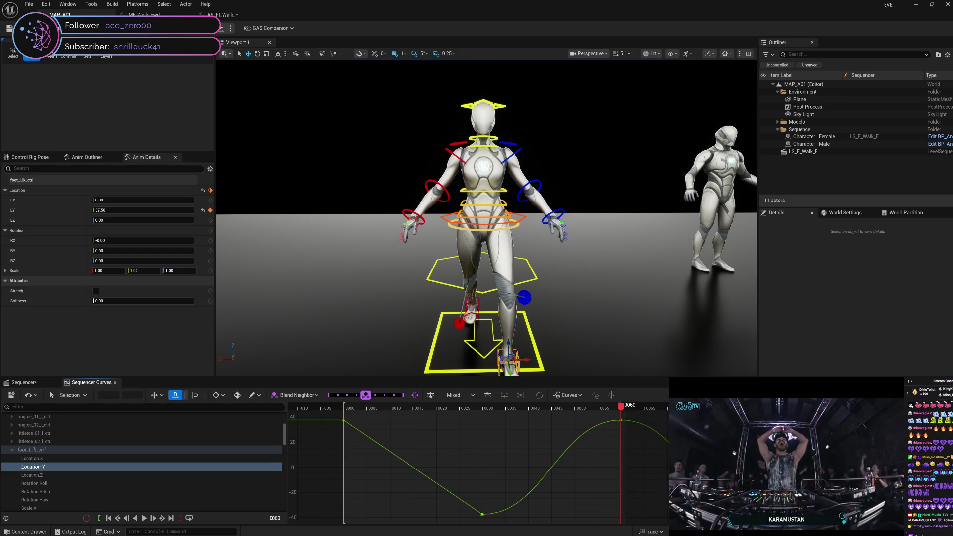
{"action": "right_click", "coordinate": [759, 514]}
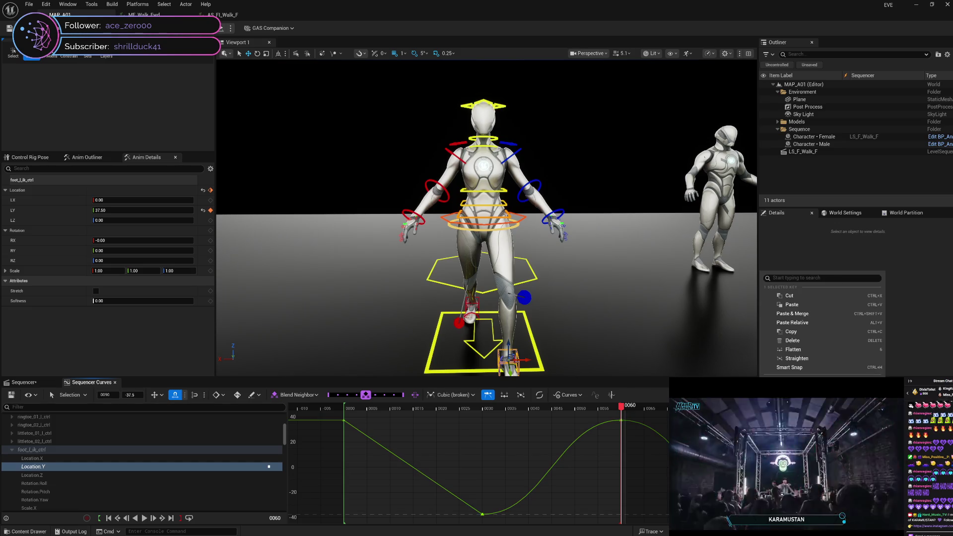
{"action": "key", "text": "4"}
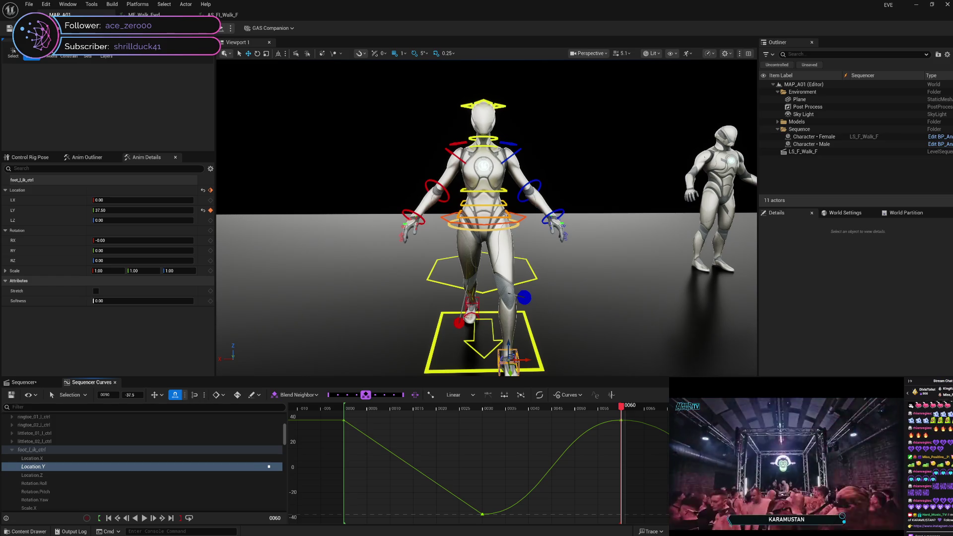
Step: Set the frame-60 key to Linear, then switch it back to broken cubic tangents
{"action": "right_click", "coordinate": [622, 421]}
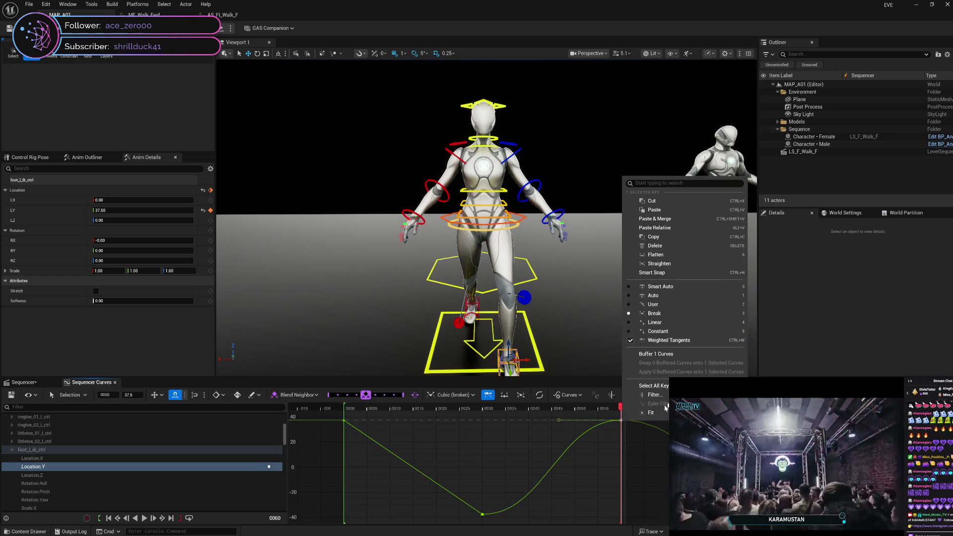
{"action": "left_click", "coordinate": [665, 322]}
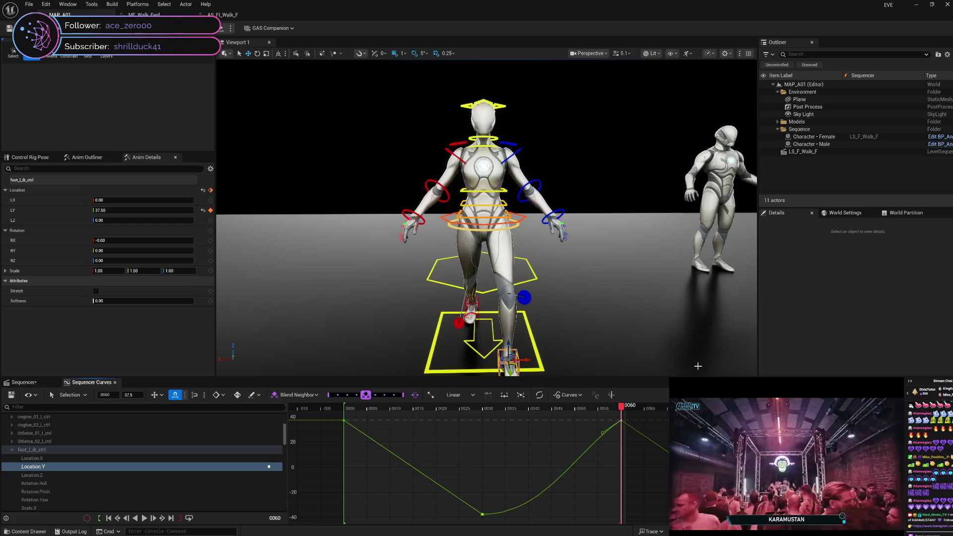
{"action": "right_click", "coordinate": [622, 421]}
{"action": "left_click", "coordinate": [653, 312]}
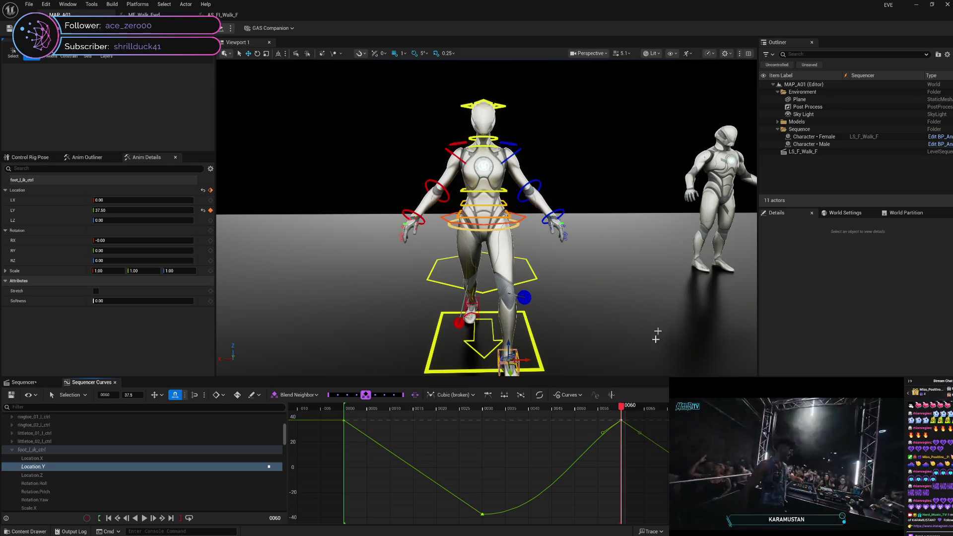
Step: Select all keys on the Location Y curve and delete them, leaving it flat
{"action": "left_click", "coordinate": [566, 449]}
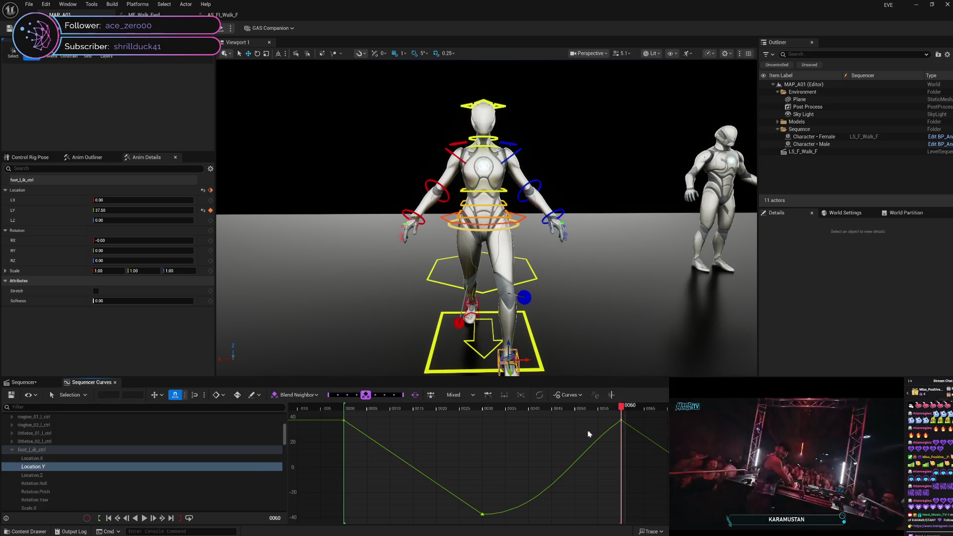
{"action": "left_click", "coordinate": [483, 515]}
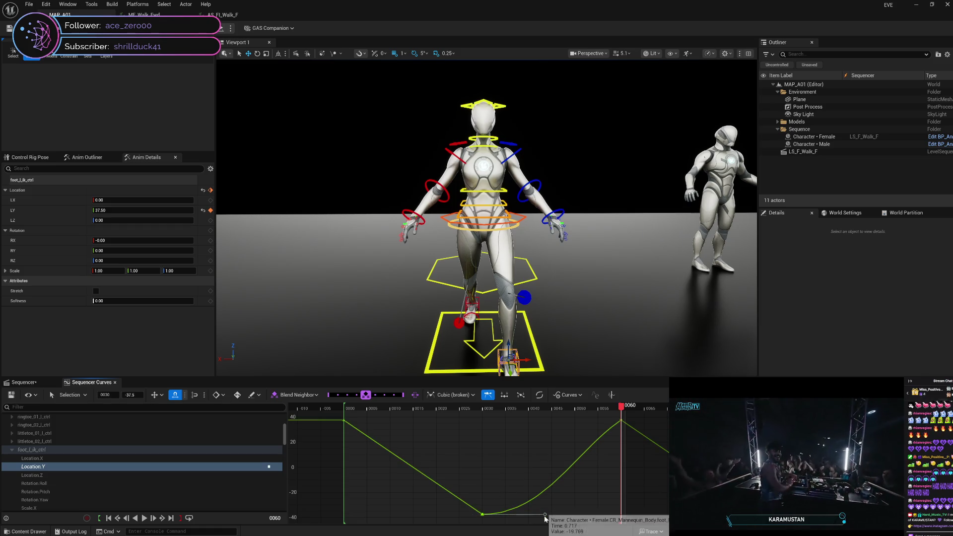
{"action": "right_click", "coordinate": [483, 518]}
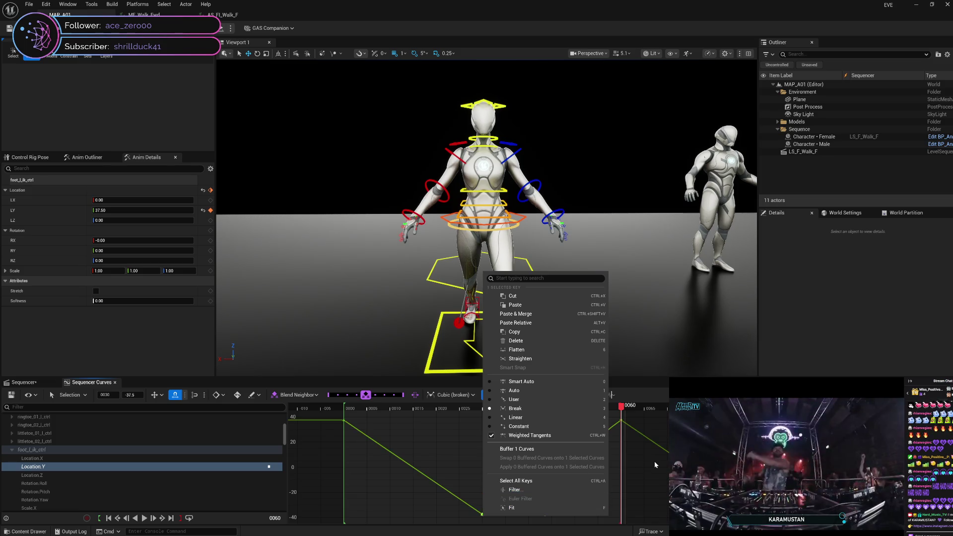
{"action": "left_click", "coordinate": [516, 481]}
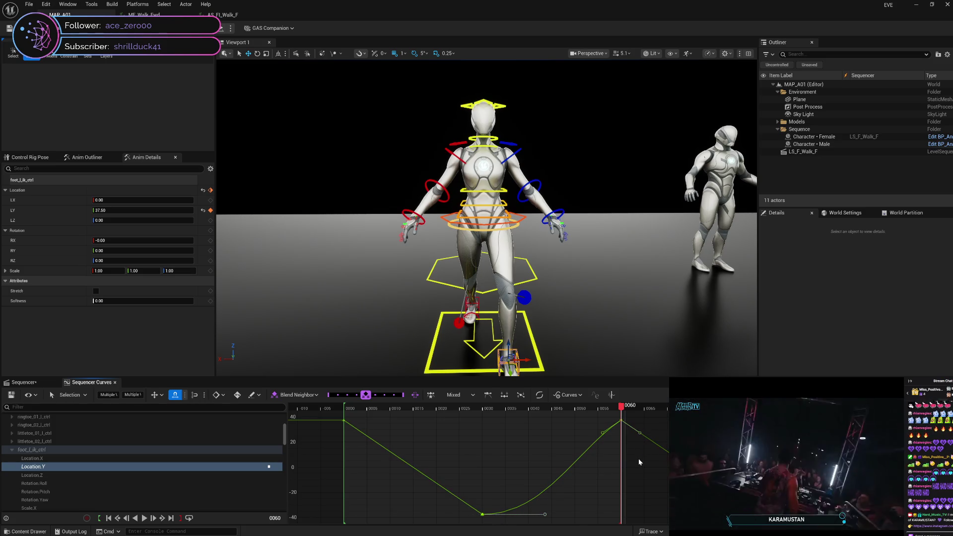
{"action": "key", "text": "Delete"}
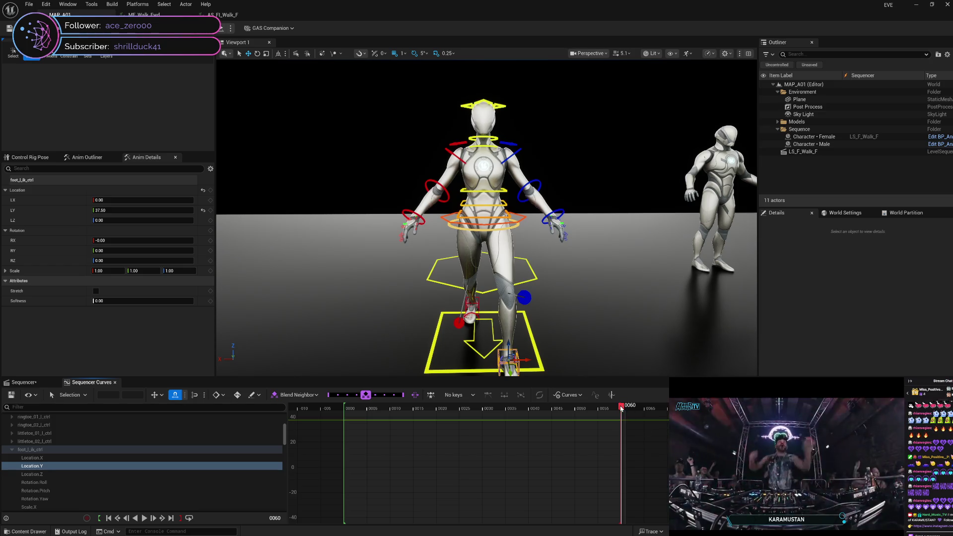
Step: Scrub to frame 0029 and undo the deletion to restore the Location Y keys
{"action": "left_click", "coordinate": [565, 409]}
{"action": "mouse_move", "coordinate": [556, 413]}
{"action": "left_mouse_down"}
{"action": "mouse_move", "coordinate": [433, 426]}
{"action": "mouse_move", "coordinate": [481, 428]}
{"action": "left_mouse_up"}
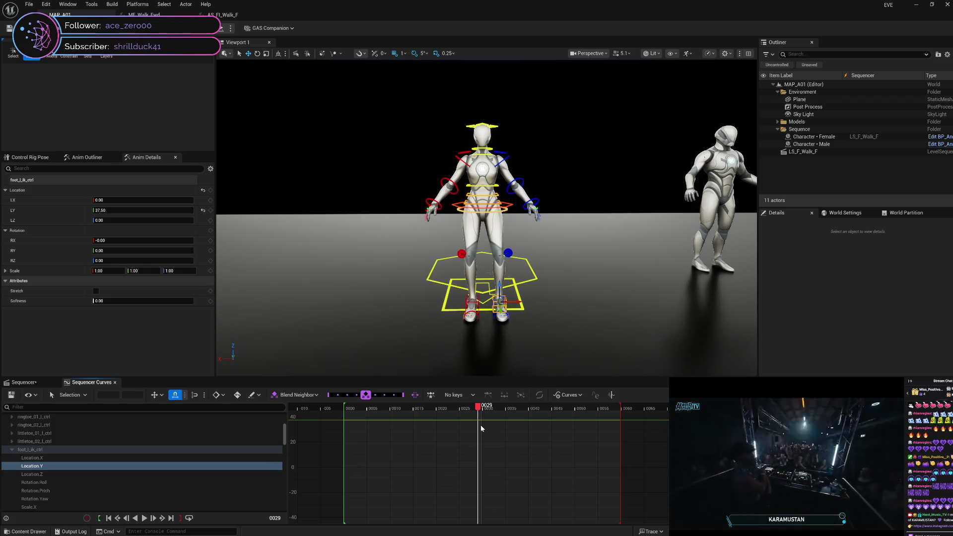
{"action": "key", "text": "ctrl+z"}
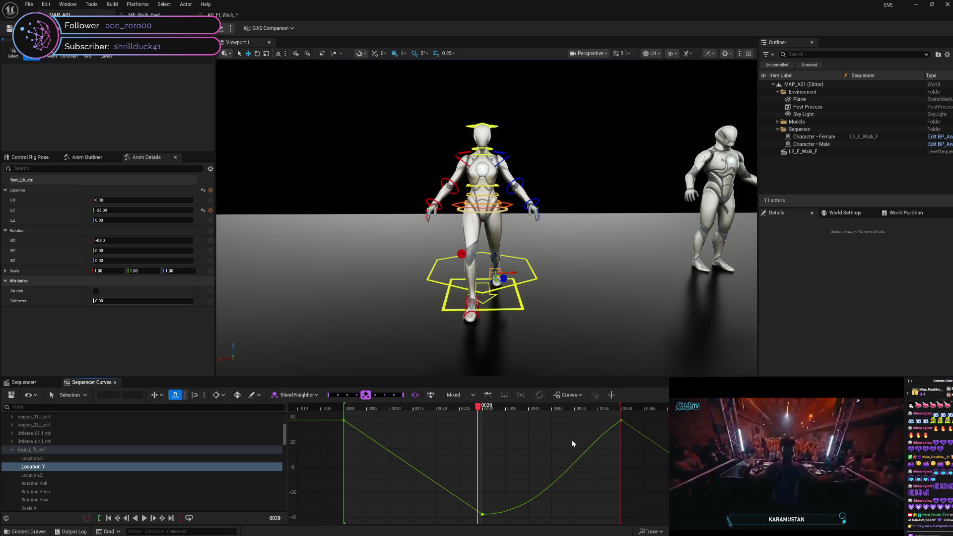
Step: Delete the frame-60 key, undo that deletion, and bring up its key options
{"action": "left_click", "coordinate": [621, 421]}
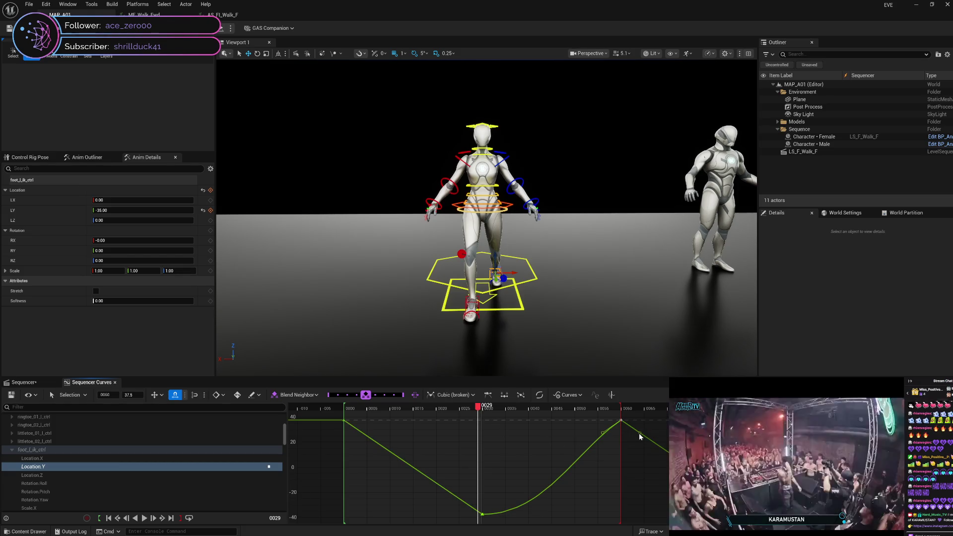
{"action": "mouse_move", "coordinate": [640, 434]}
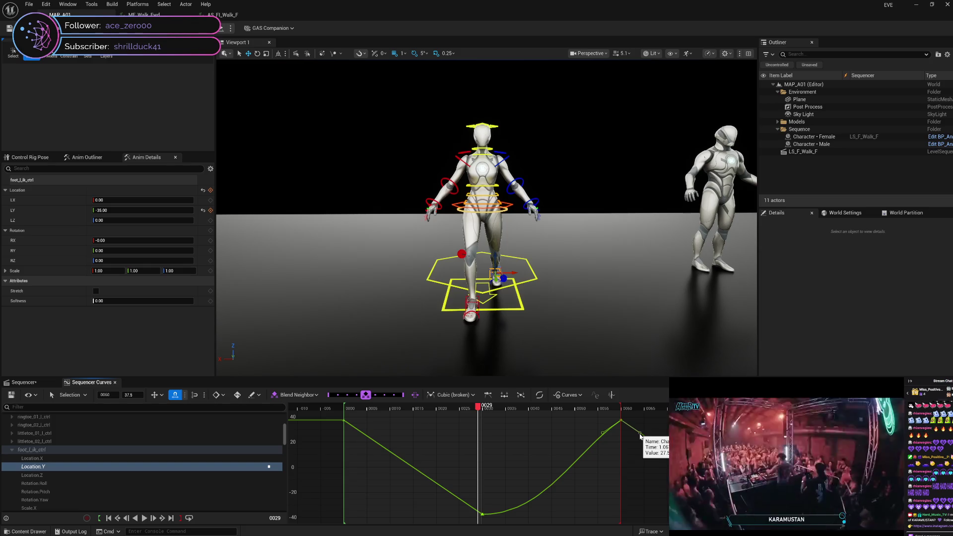
{"action": "key", "text": "Delete"}
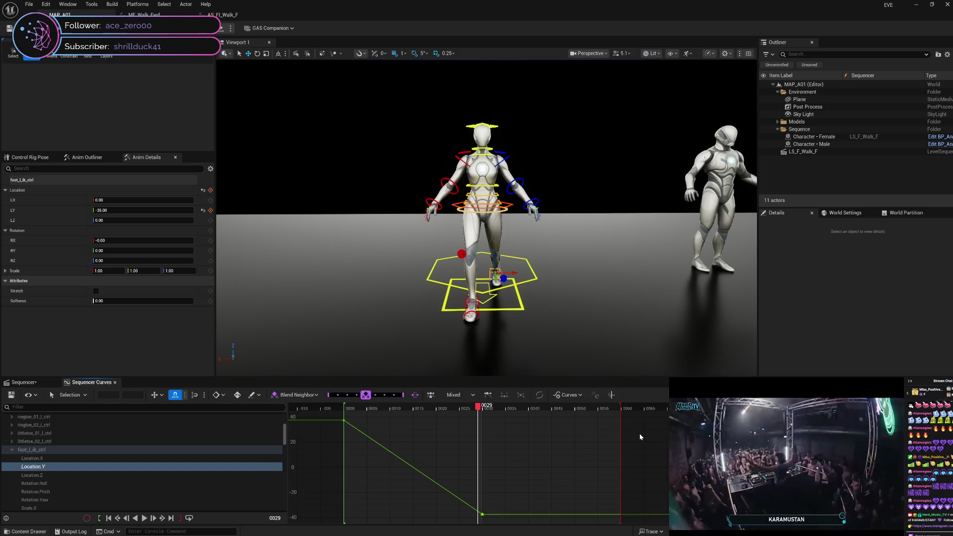
{"action": "key", "text": "ctrl+z"}
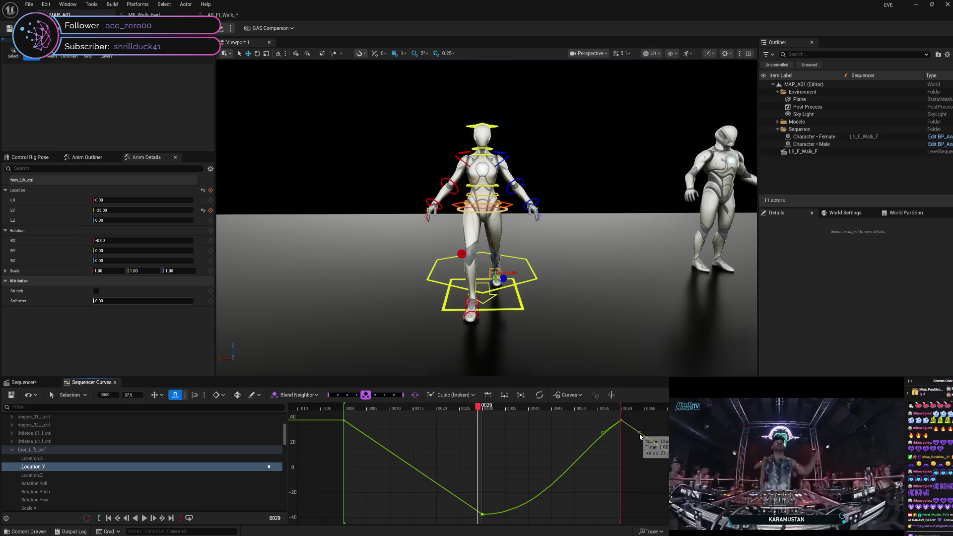
{"action": "right_click", "coordinate": [639, 434]}
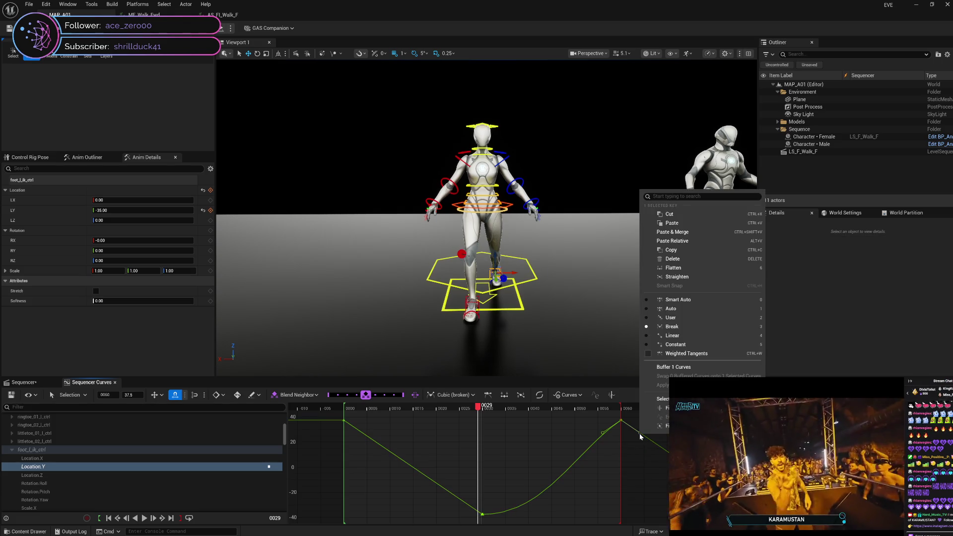
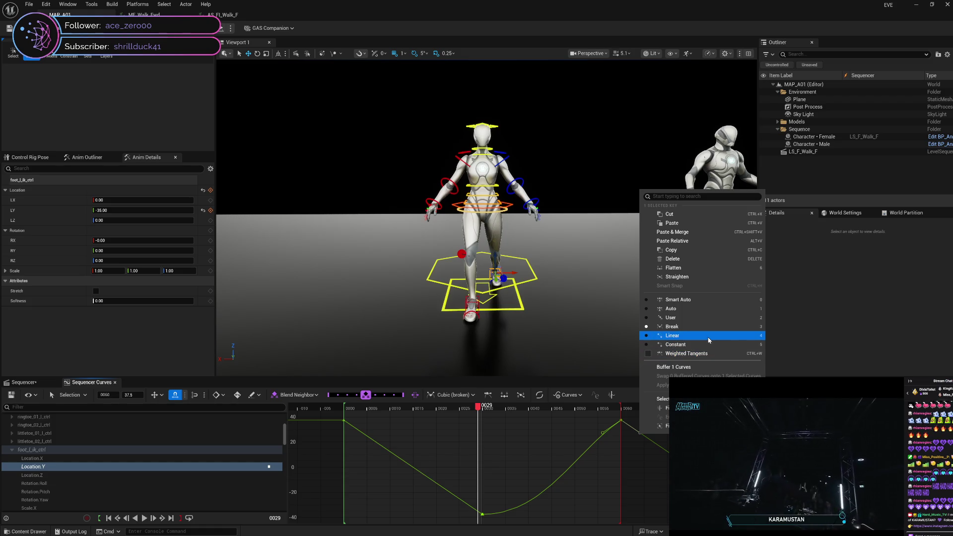
Step: Show tangent handles and give the frame-29 low key Auto tangents so it eases into frame 60
{"action": "left_click", "coordinate": [645, 481]}
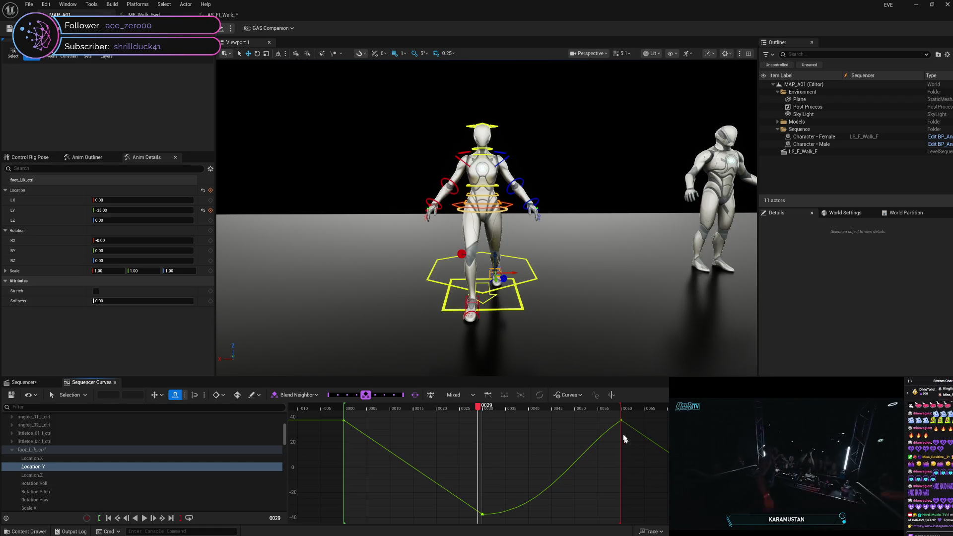
{"action": "mouse_move", "coordinate": [620, 430]}
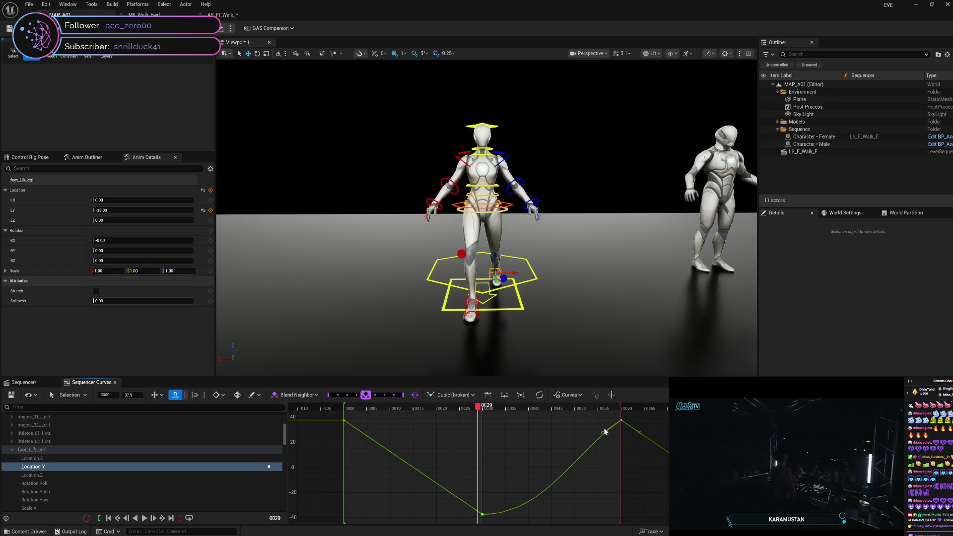
{"action": "right_click", "coordinate": [621, 423]}
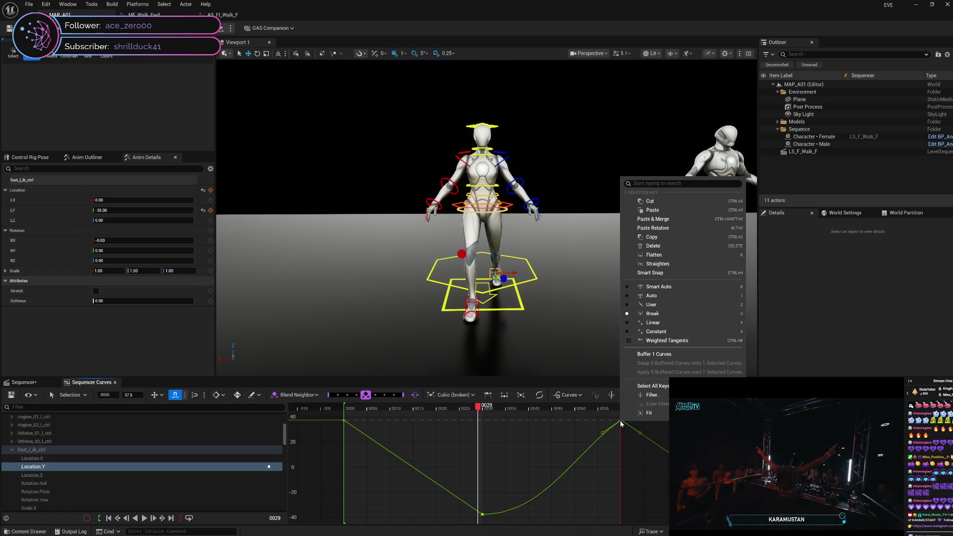
{"action": "left_click", "coordinate": [520, 512]}
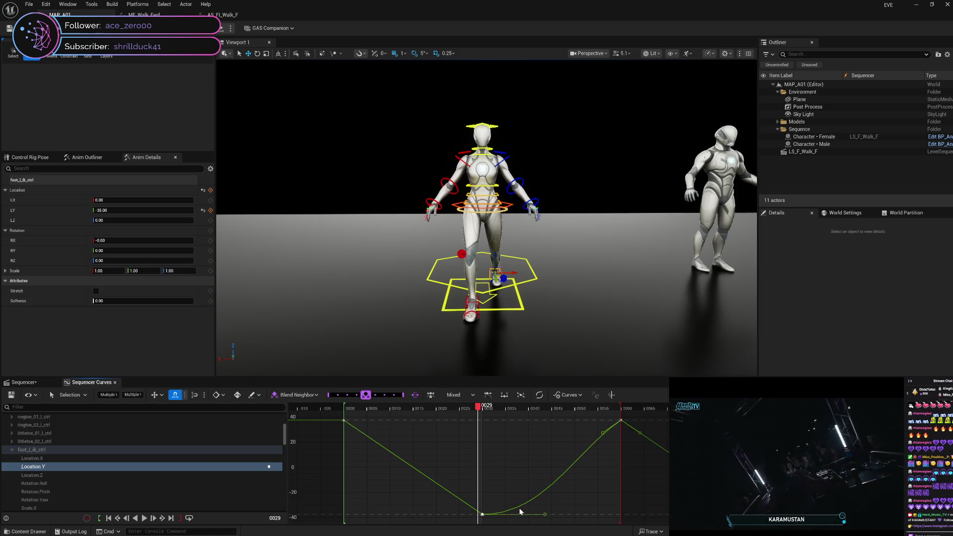
{"action": "right_click", "coordinate": [482, 515]}
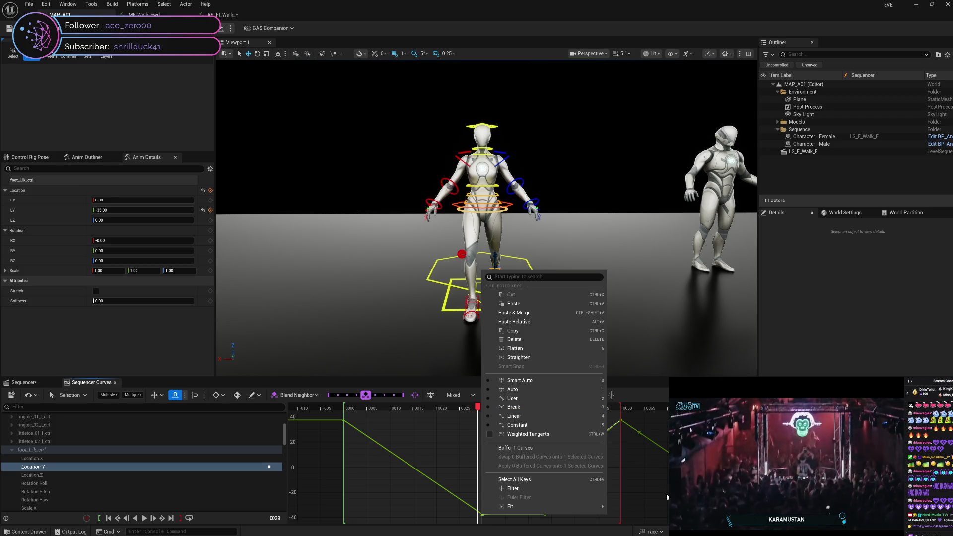
{"action": "key", "text": "1"}
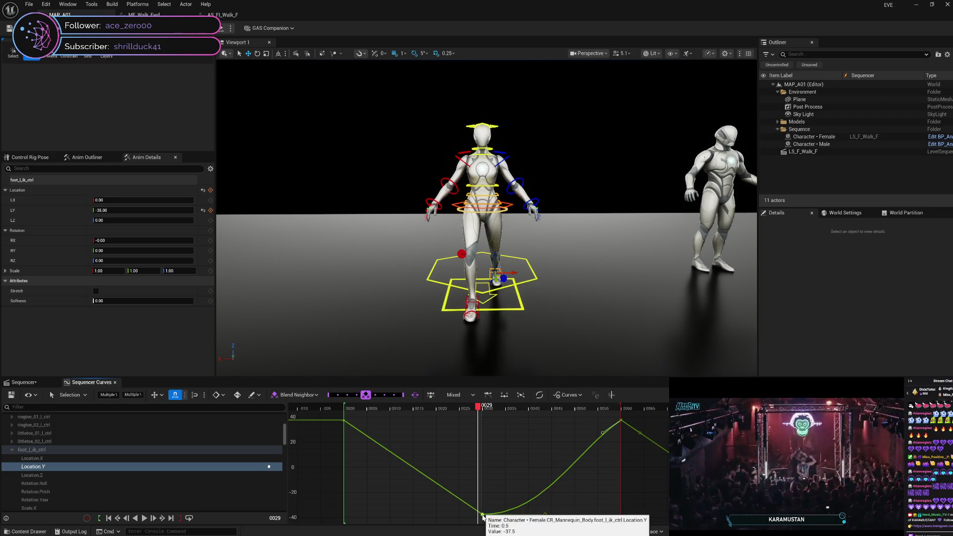
{"action": "right_click", "coordinate": [483, 517]}
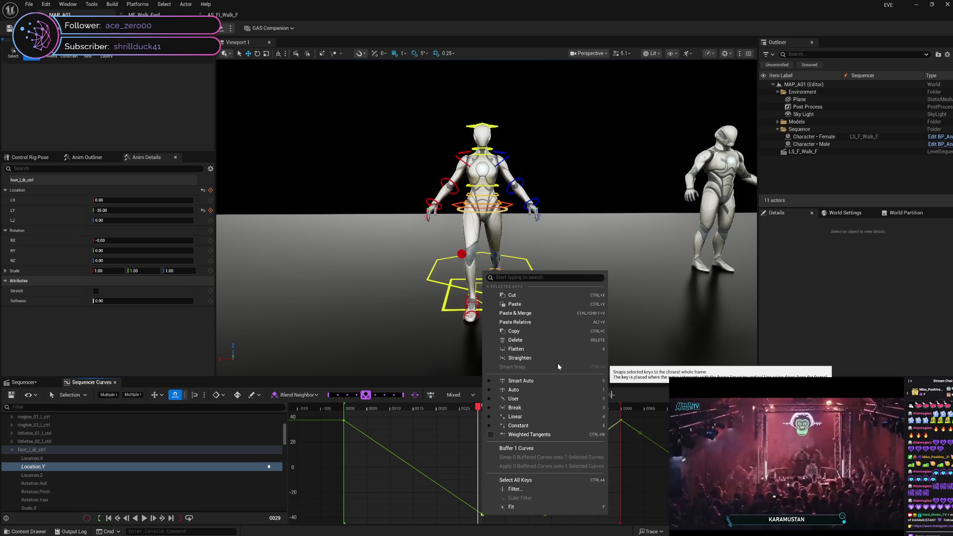
{"action": "left_click", "coordinate": [526, 507]}
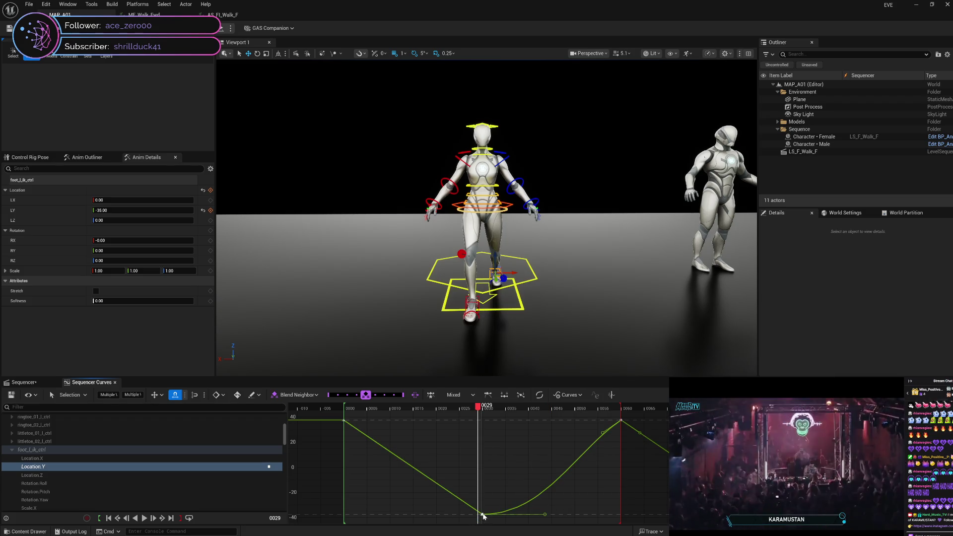
{"action": "mouse_move", "coordinate": [484, 516]}
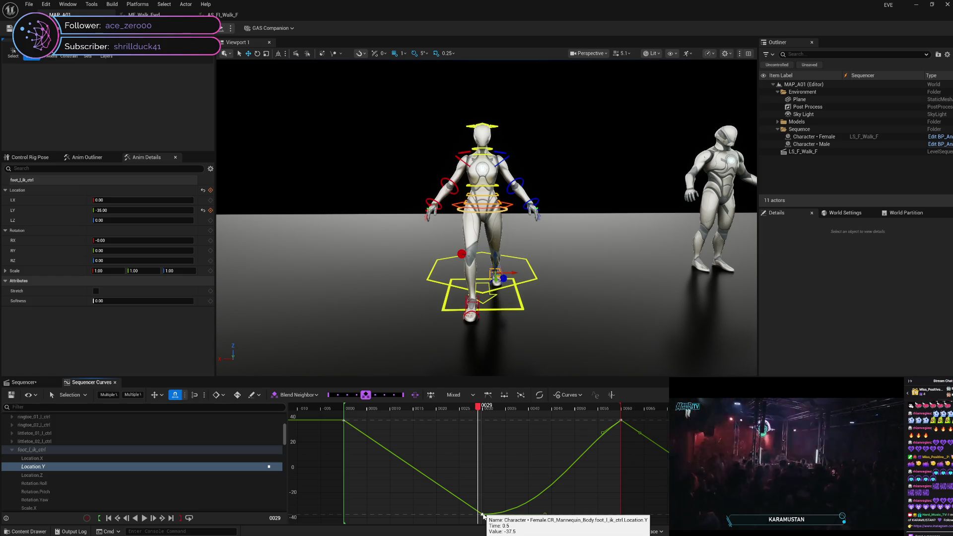
{"action": "right_click", "coordinate": [484, 517]}
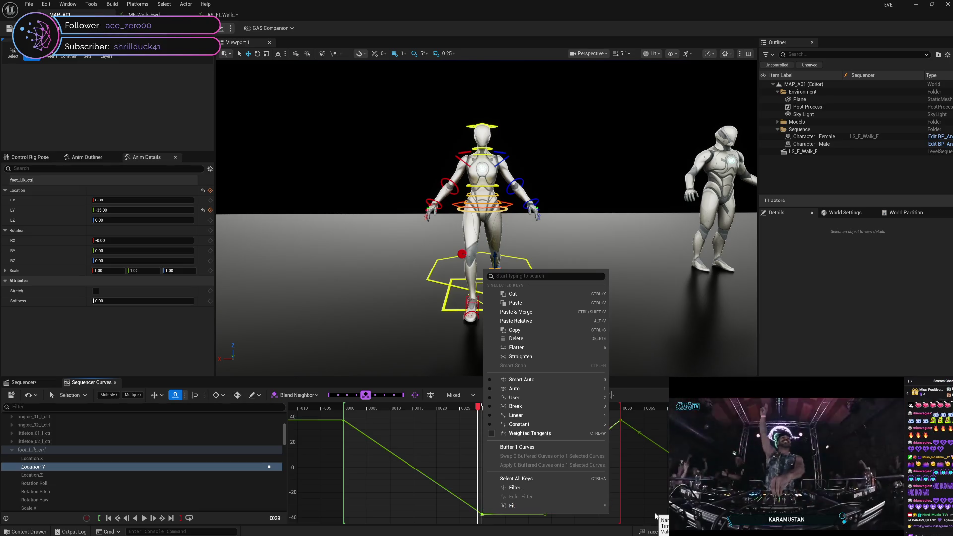
{"action": "left_click", "coordinate": [637, 465]}
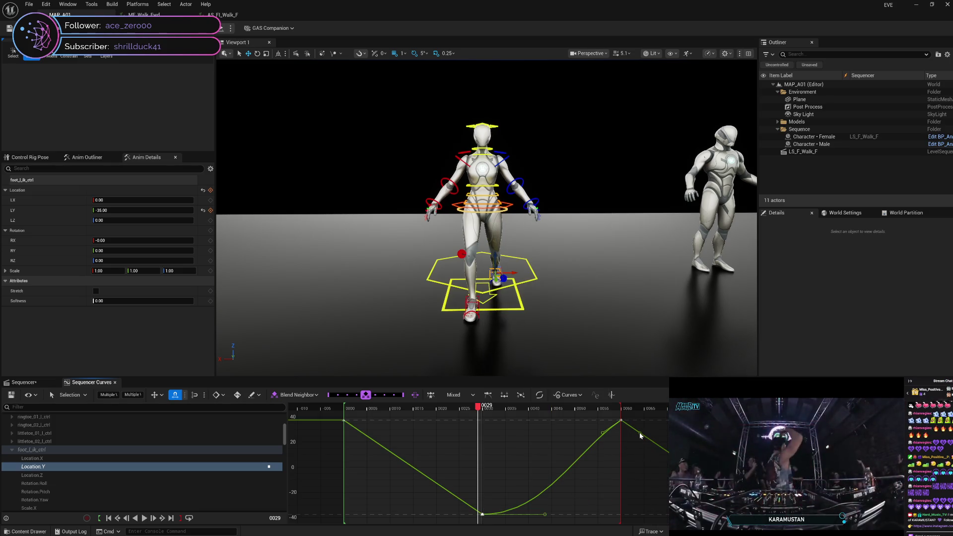
{"action": "key", "text": "Escape"}
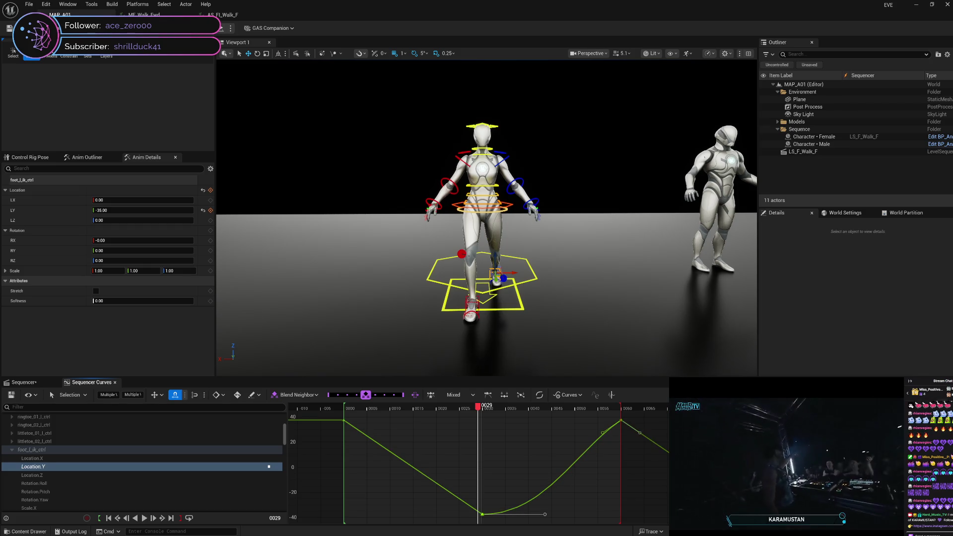
{"action": "key", "text": "Escape"}
{"action": "key", "text": "ctrl+a"}
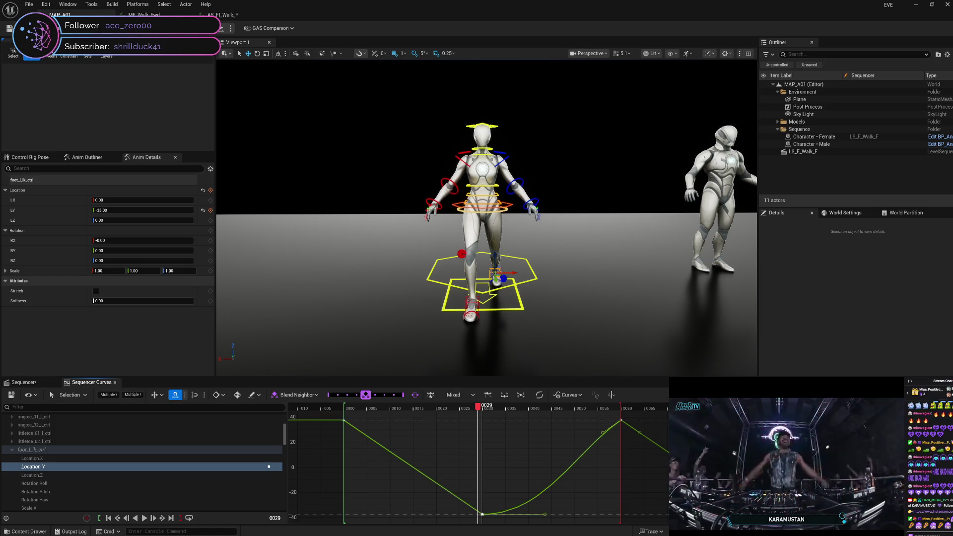
{"action": "key", "text": "3"}
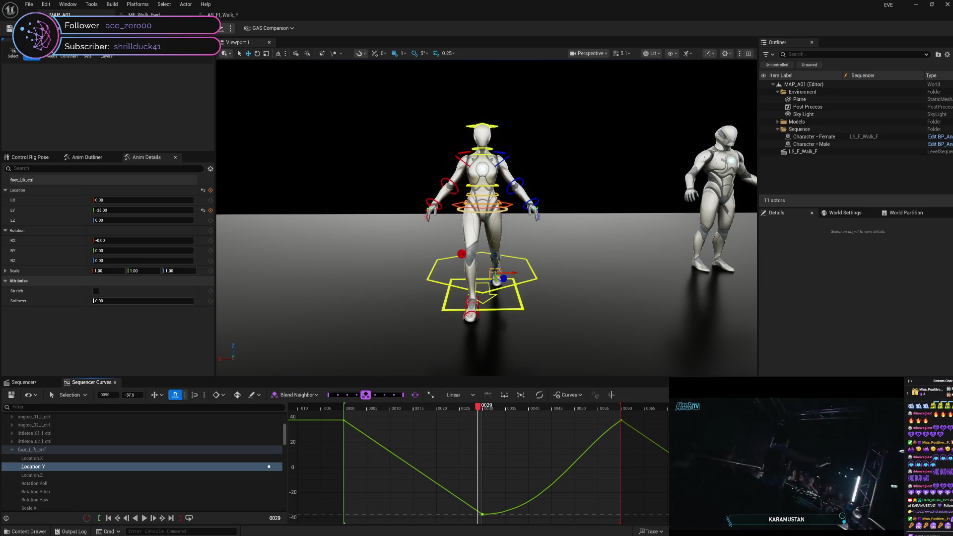
{"action": "right_click", "coordinate": [764, 272]}
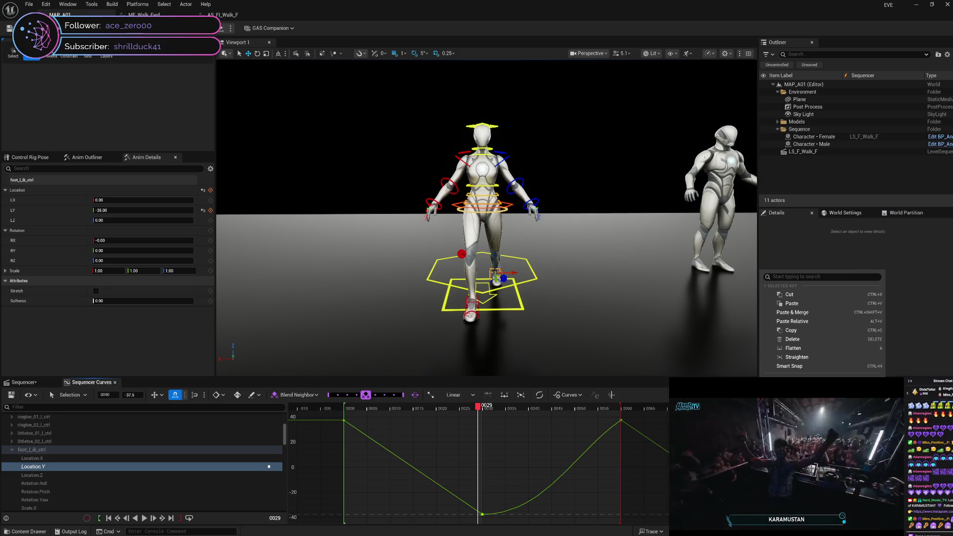
{"action": "key", "text": "Escape"}
{"action": "key", "text": "ctrl+a"}
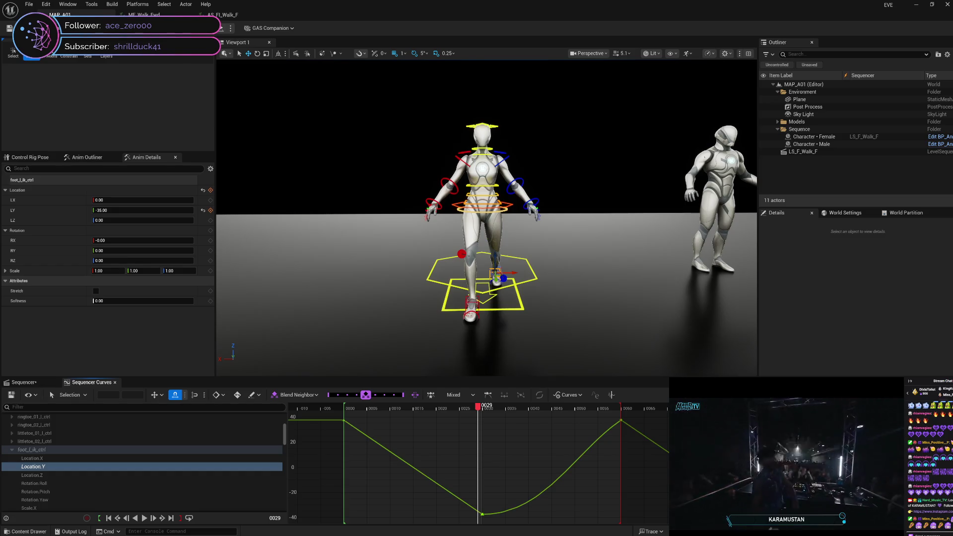
{"action": "right_click", "coordinate": [765, 274]}
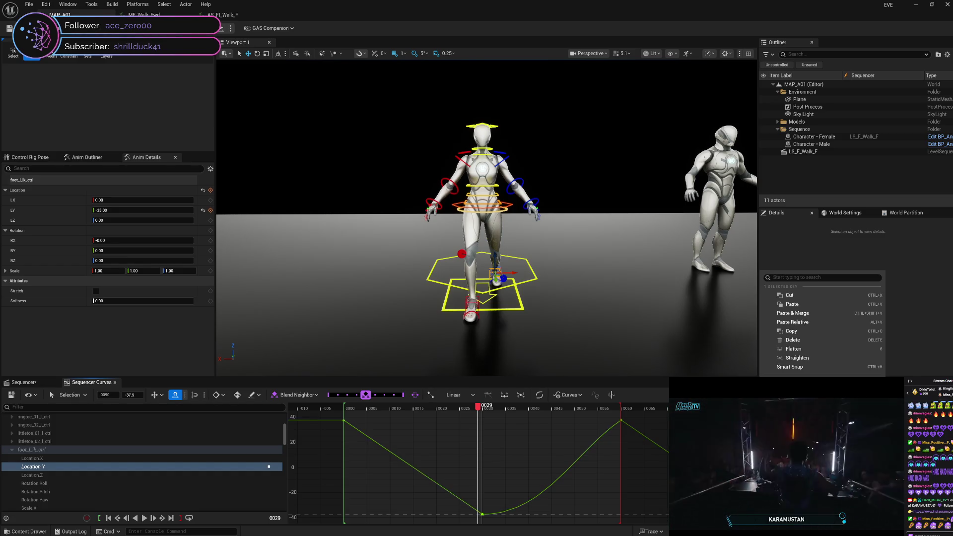
{"action": "key", "text": "3"}
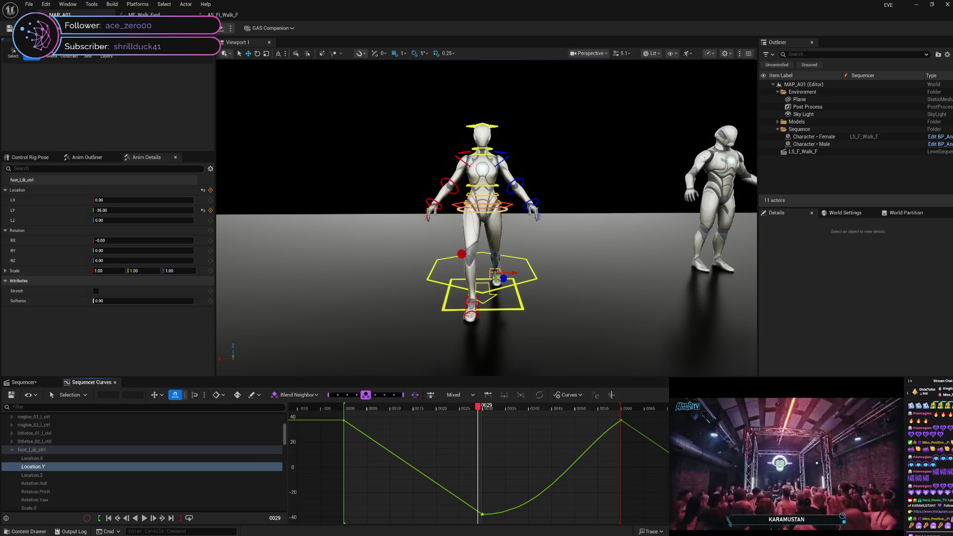
{"action": "key", "text": "ctrl+a"}
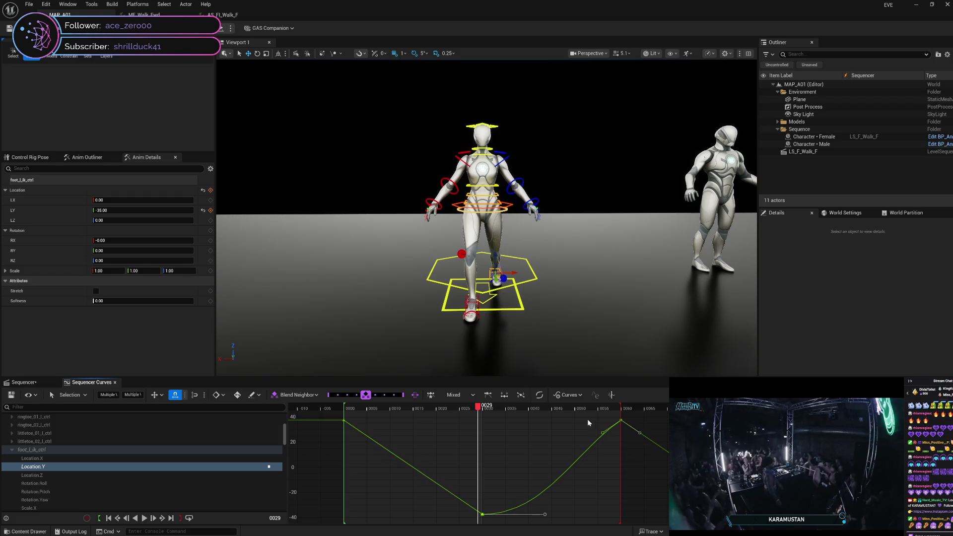
{"action": "left_click", "coordinate": [535, 395]}
Step: Try the Quadratic preset and undo it, then apply Quadratic (Ease In Out) to the reselected keys
{"action": "left_click", "coordinate": [613, 459]}
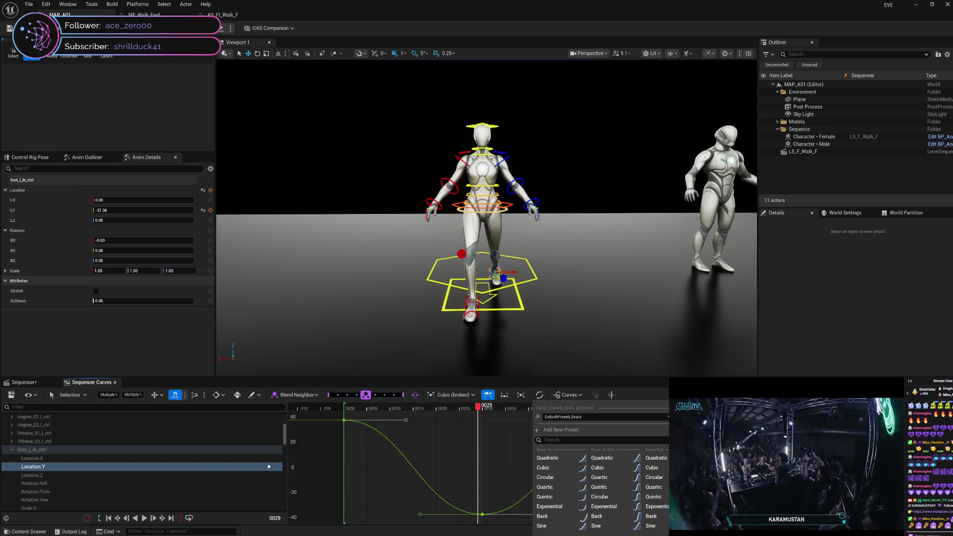
{"action": "key", "text": "ctrl+z"}
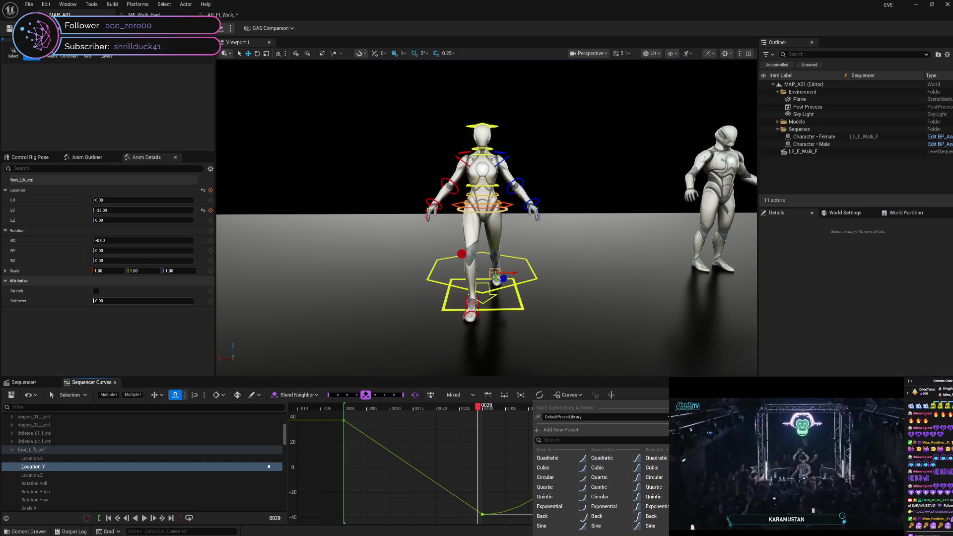
{"action": "key", "text": "Escape"}
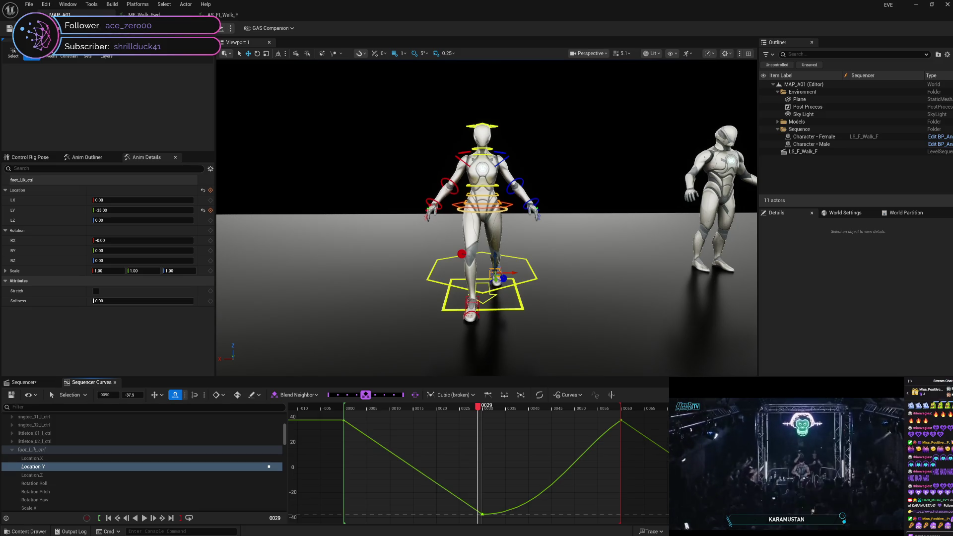
{"action": "key", "text": "ctrl+a"}
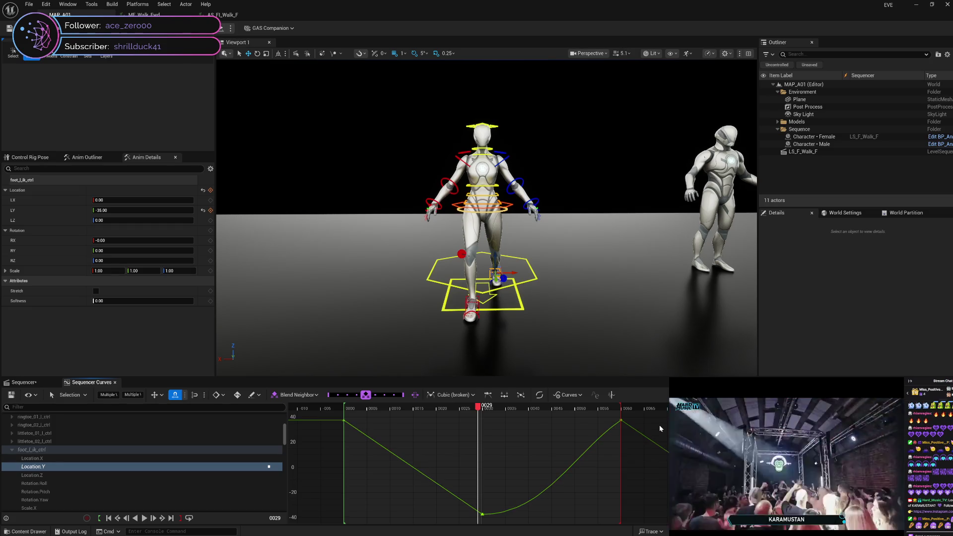
{"action": "left_click", "coordinate": [571, 396]}
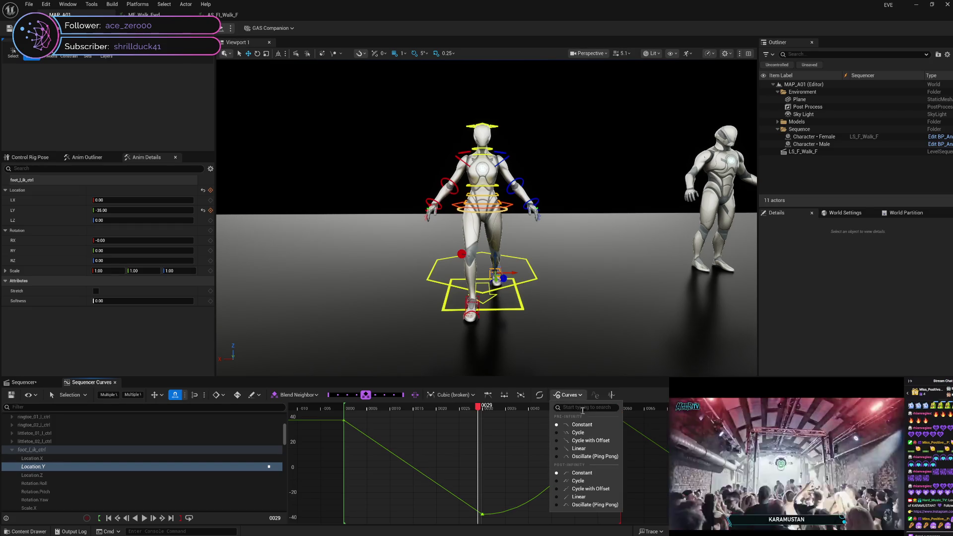
{"action": "left_click", "coordinate": [596, 395]}
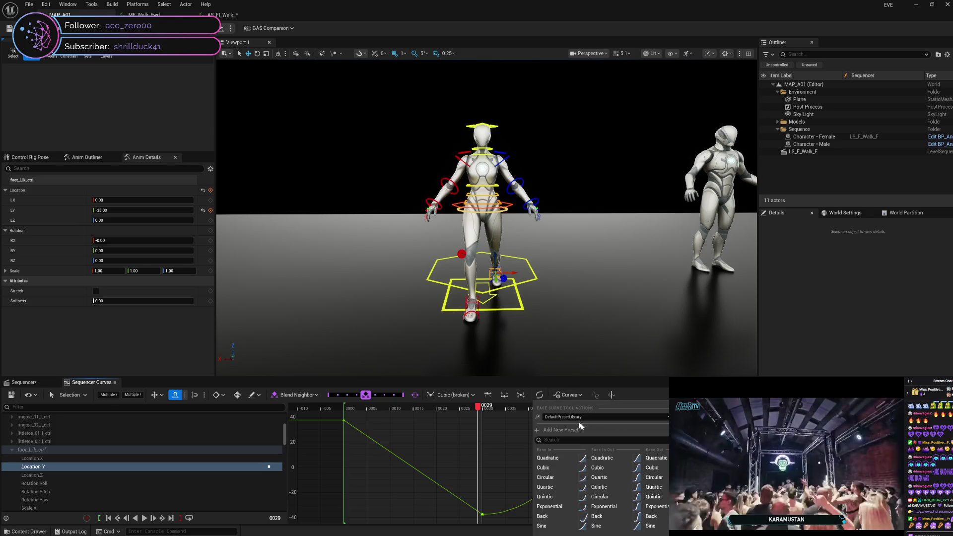
{"action": "left_click", "coordinate": [611, 459]}
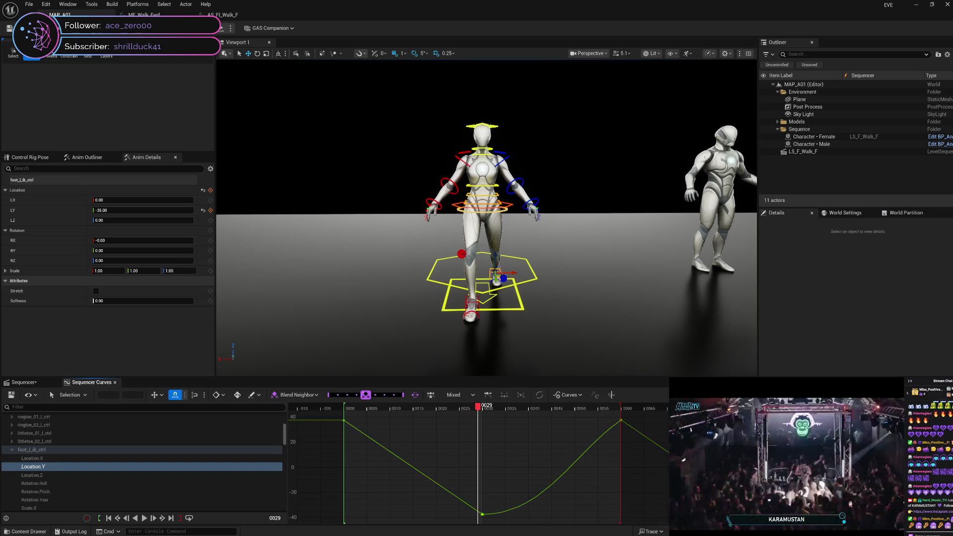
{"action": "left_click", "coordinate": [621, 421]}
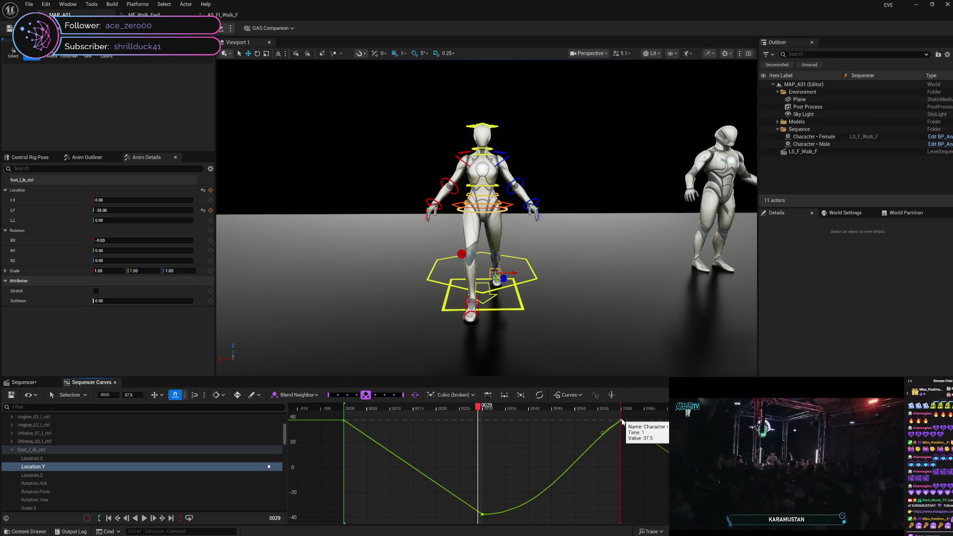
Step: Set the frame-30 low key to smooth Auto tangents toward the frame-60 key
{"action": "right_click", "coordinate": [621, 422]}
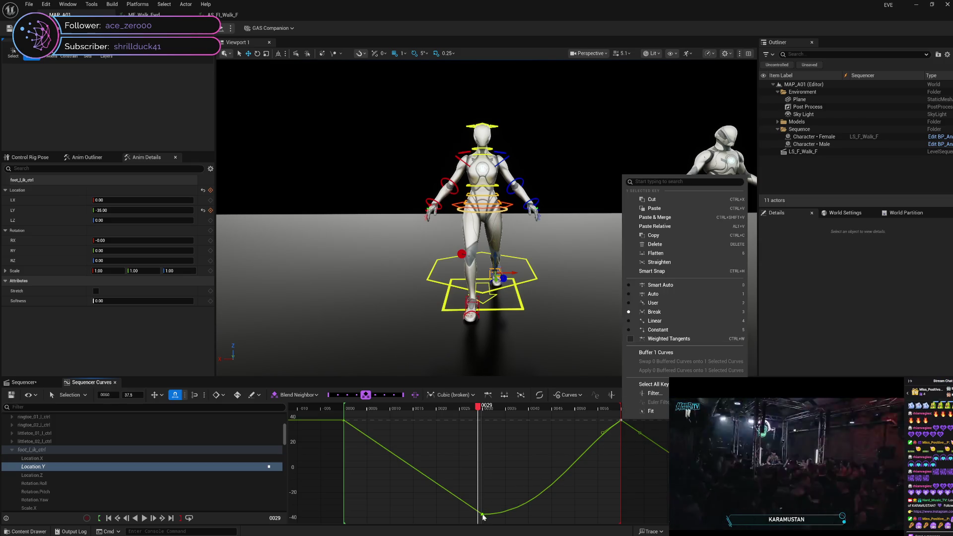
{"action": "left_click", "coordinate": [483, 515]}
{"action": "right_click", "coordinate": [482, 516]}
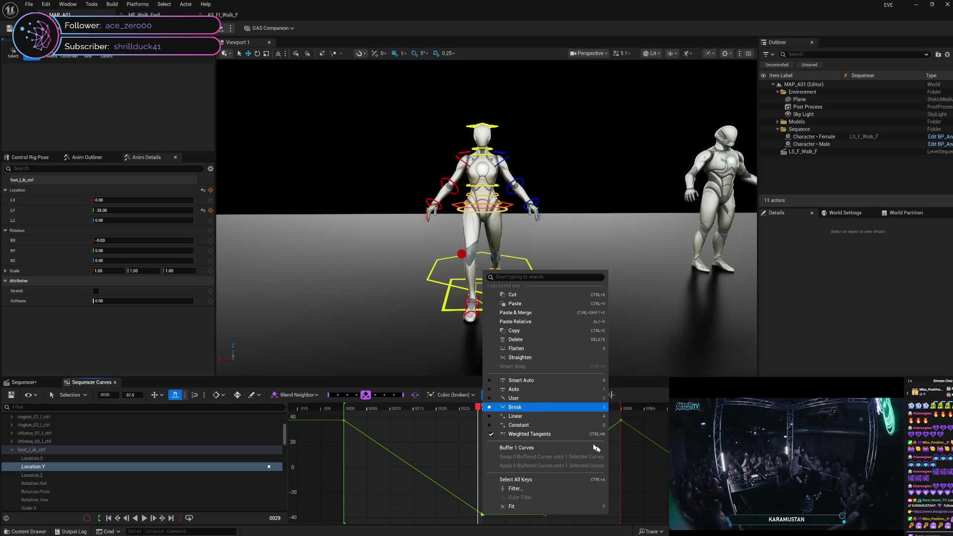
{"action": "key", "text": "1"}
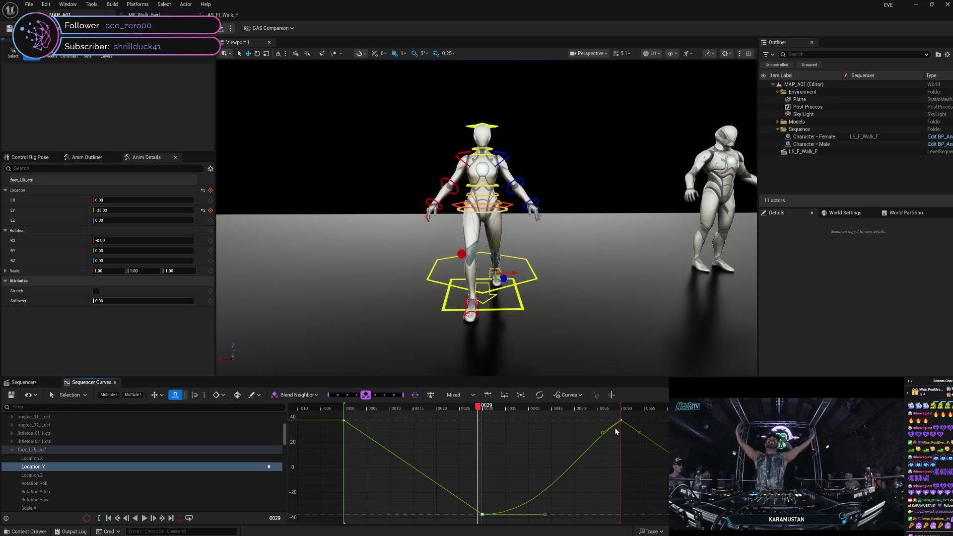
Step: Select both the frame-30 and frame-60 keys and bring up the Ease Curve presets
{"action": "left_click", "coordinate": [616, 430]}
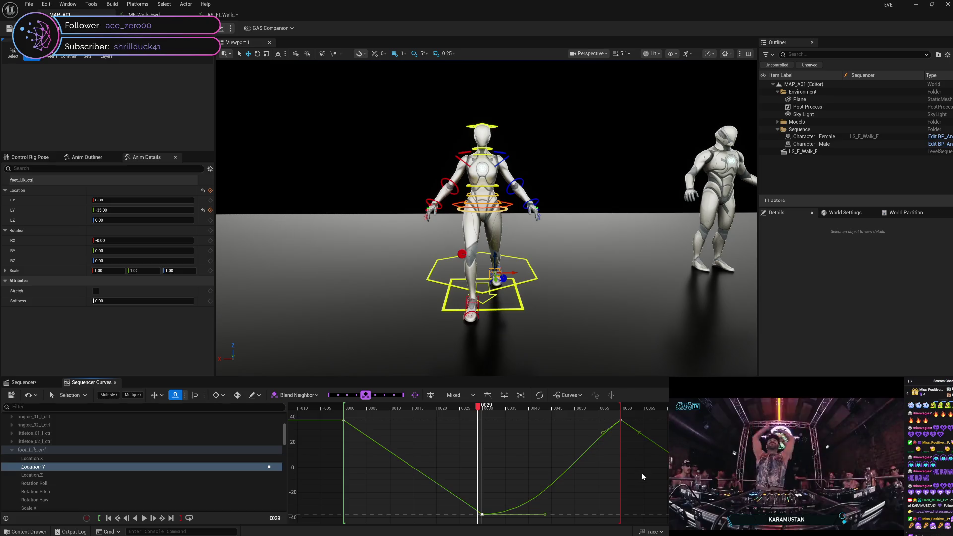
{"action": "left_click", "coordinate": [621, 422]}
{"action": "left_click", "coordinate": [482, 515], "text": "shift"}
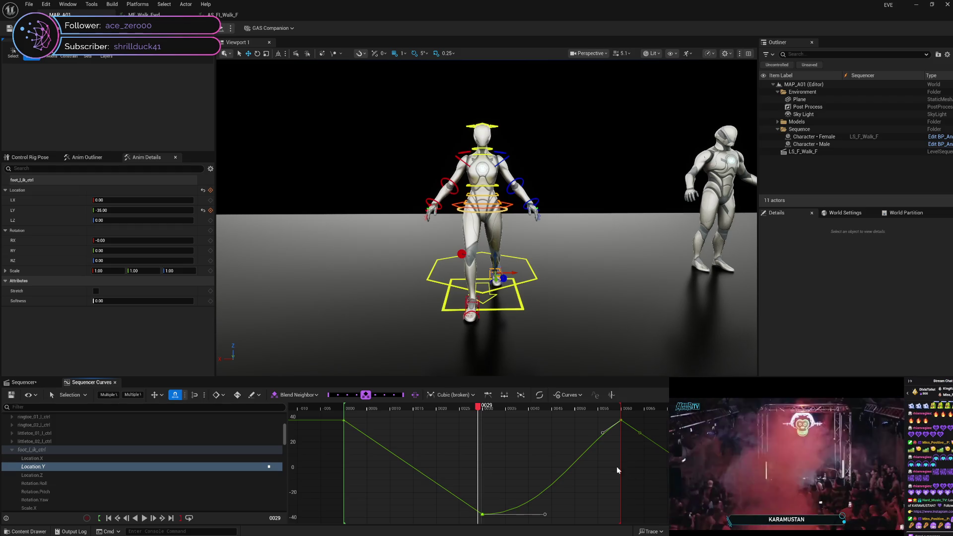
{"action": "left_click", "coordinate": [540, 395]}
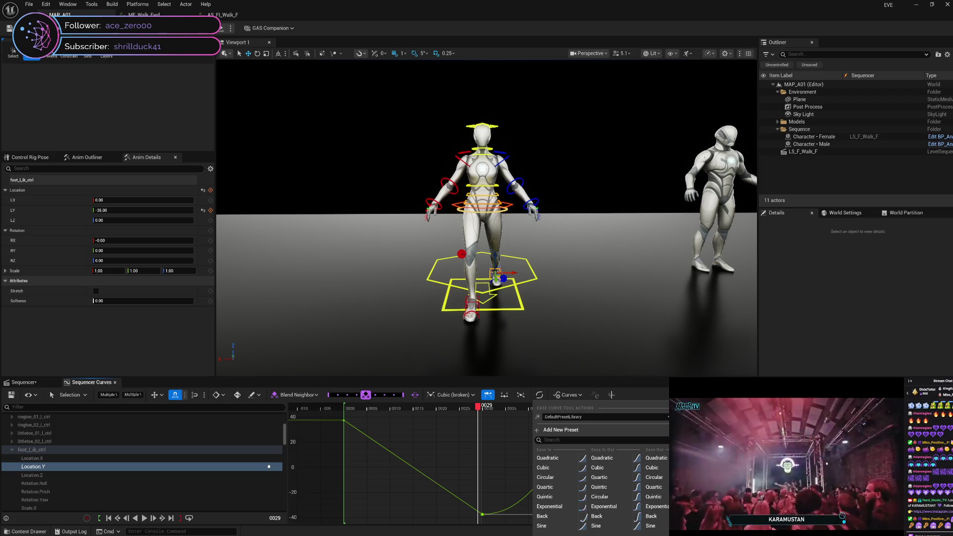
Step: Select the frame-29 and frame-60 keys and move the playhead to frame 47
{"action": "left_click", "coordinate": [623, 423]}
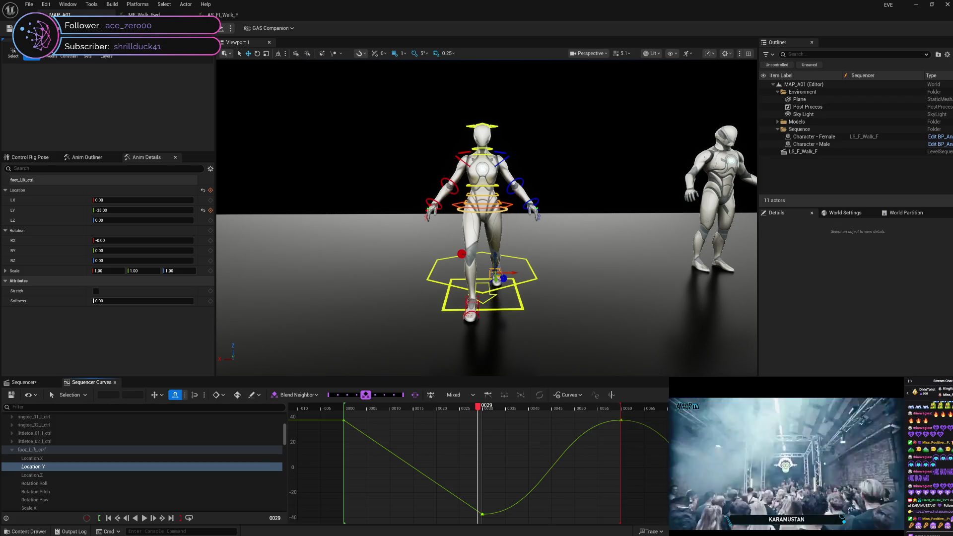
{"action": "left_click", "coordinate": [622, 421]}
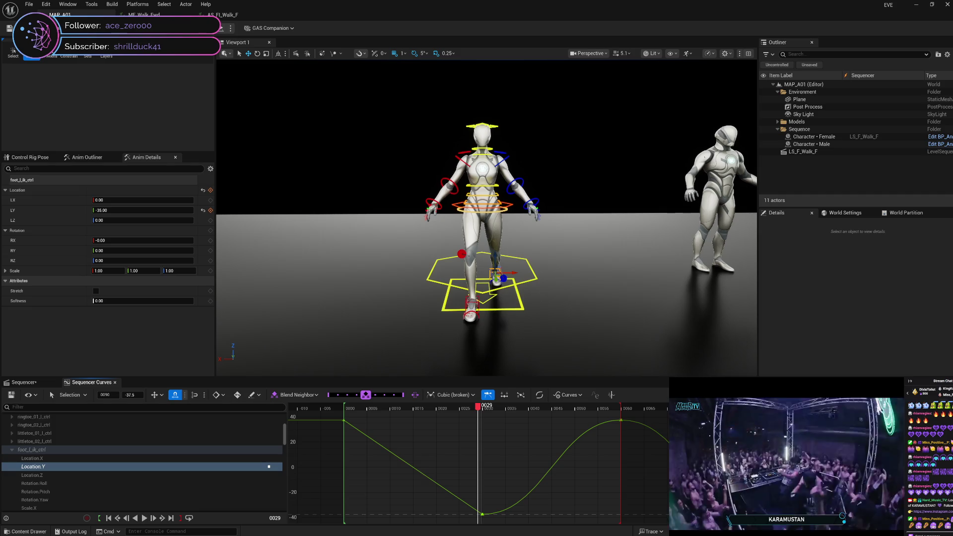
{"action": "left_click", "coordinate": [621, 421]}
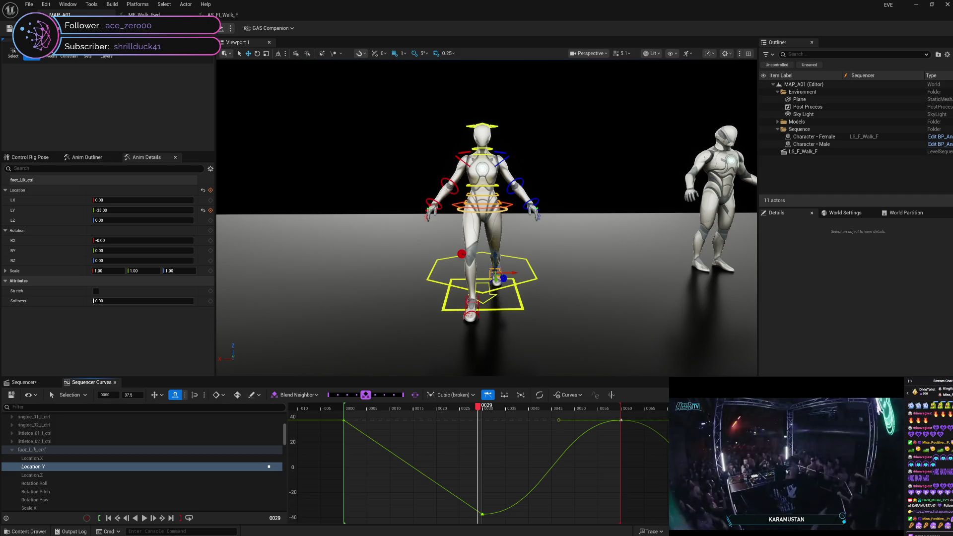
{"action": "key", "text": "Escape"}
{"action": "key", "text": "ctrl+a"}
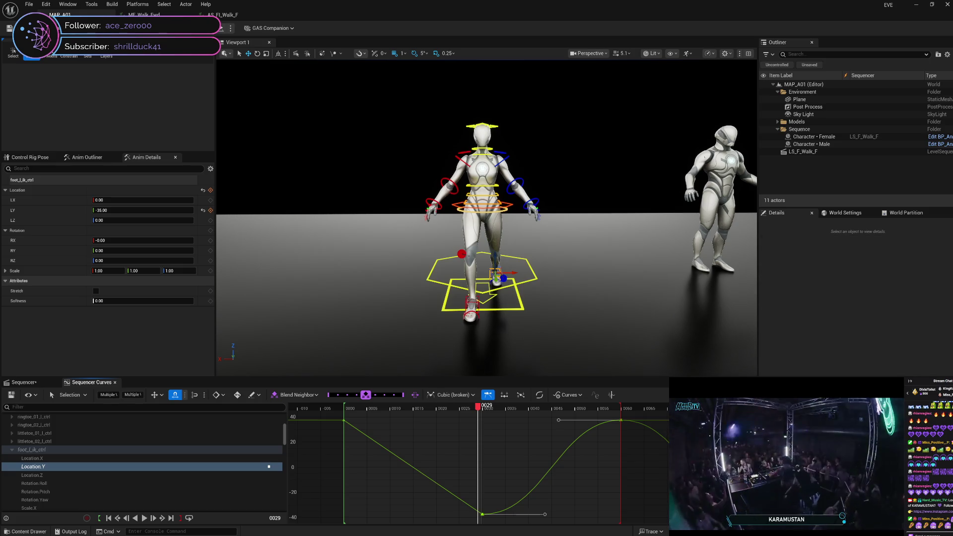
{"action": "left_click", "coordinate": [488, 395]}
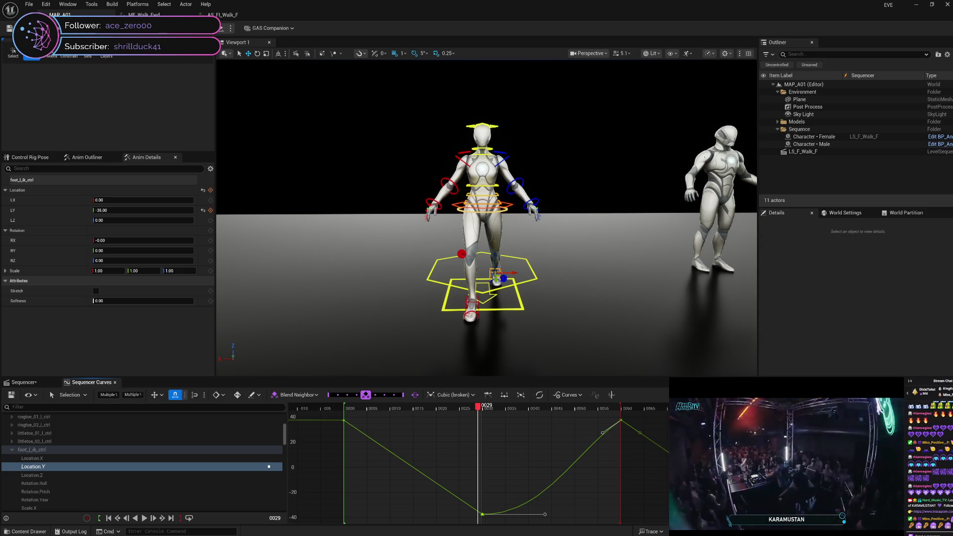
{"action": "left_click", "coordinate": [620, 423]}
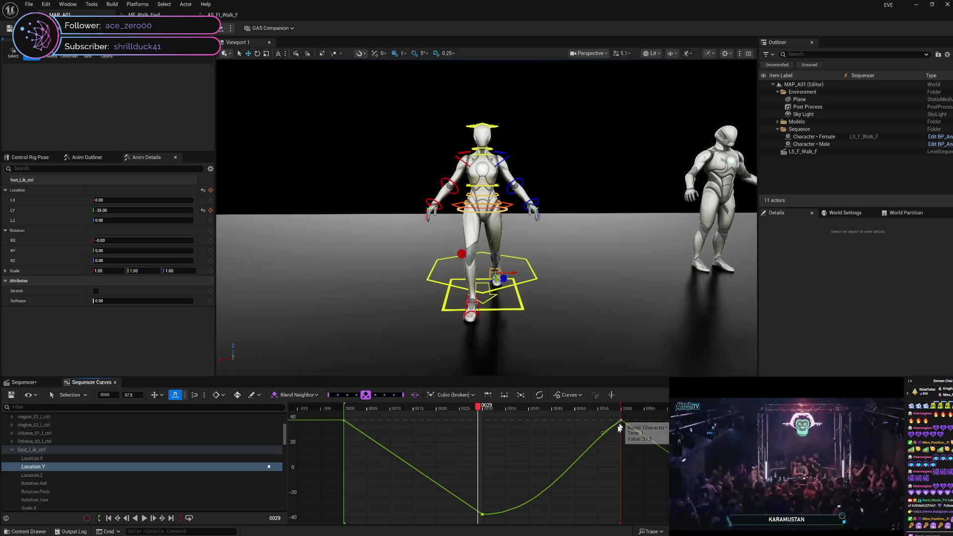
{"action": "left_click", "coordinate": [483, 516], "text": "shift"}
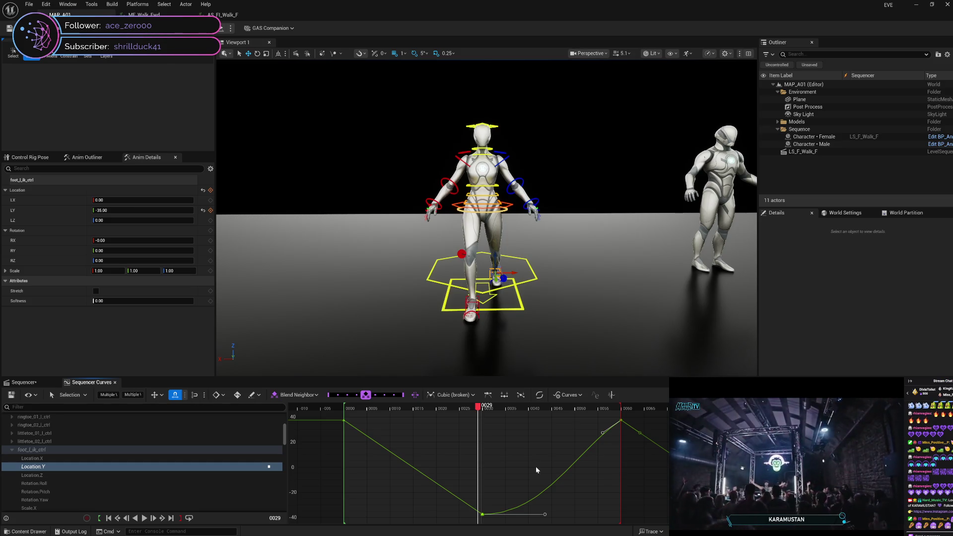
{"action": "left_click_drag", "start_coordinate": [480, 409], "coordinate": [561, 408]}
Step: Preview the Ease In Out Quadratic preset on the rising segment, then discard it
{"action": "left_click", "coordinate": [540, 399]}
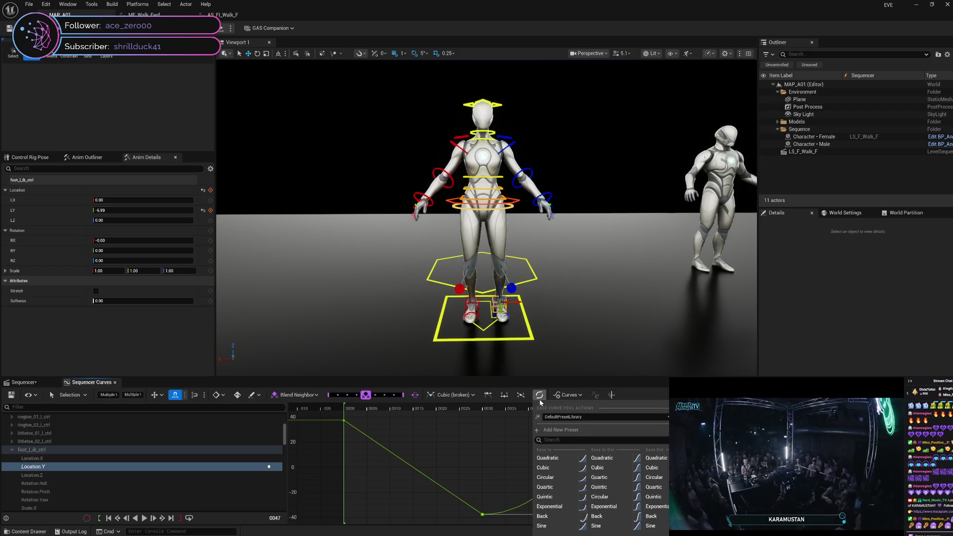
{"action": "left_click", "coordinate": [610, 462]}
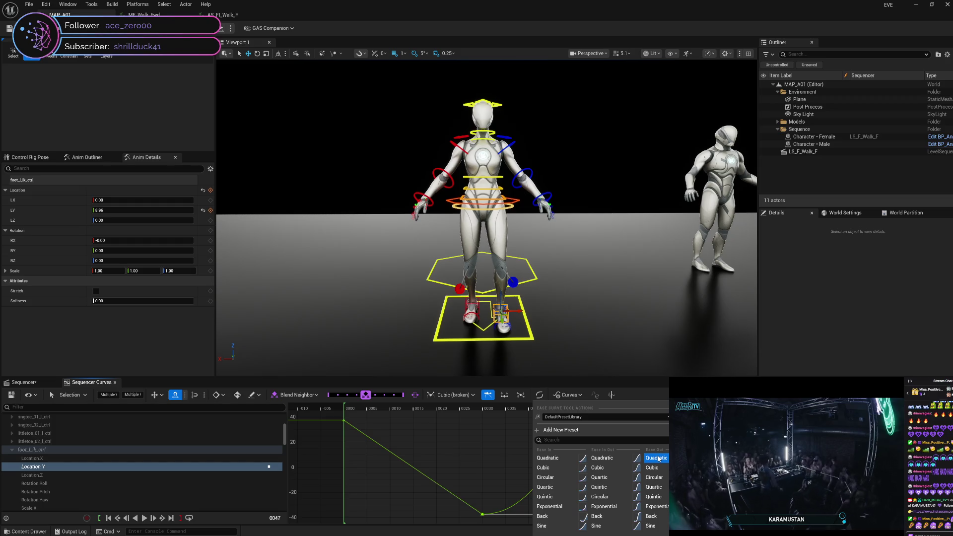
{"action": "left_click", "coordinate": [659, 459]}
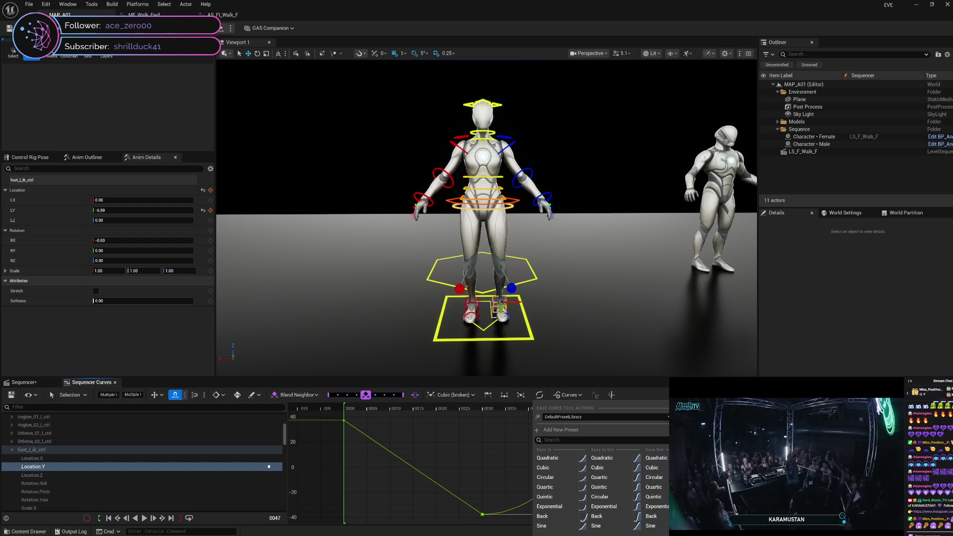
{"action": "left_click", "coordinate": [609, 462]}
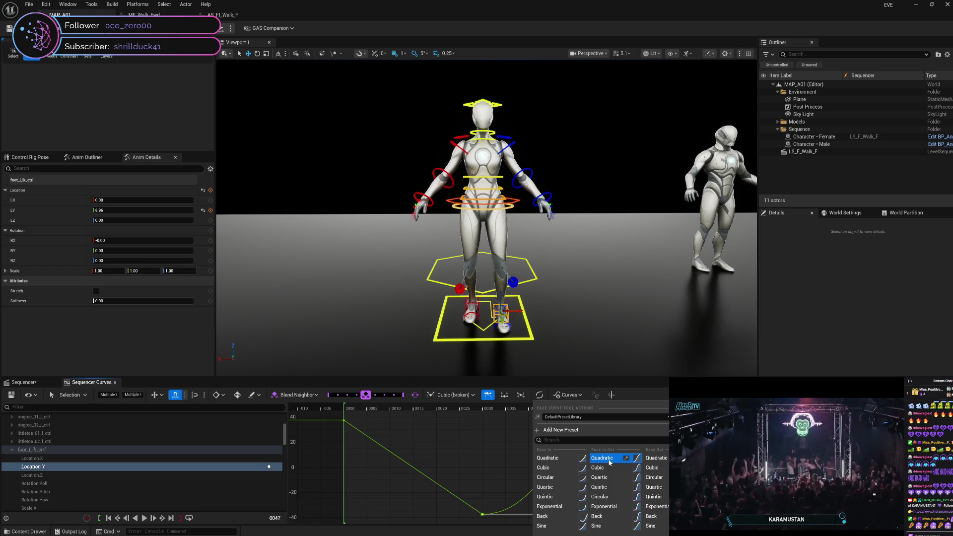
{"action": "left_click", "coordinate": [668, 398]}
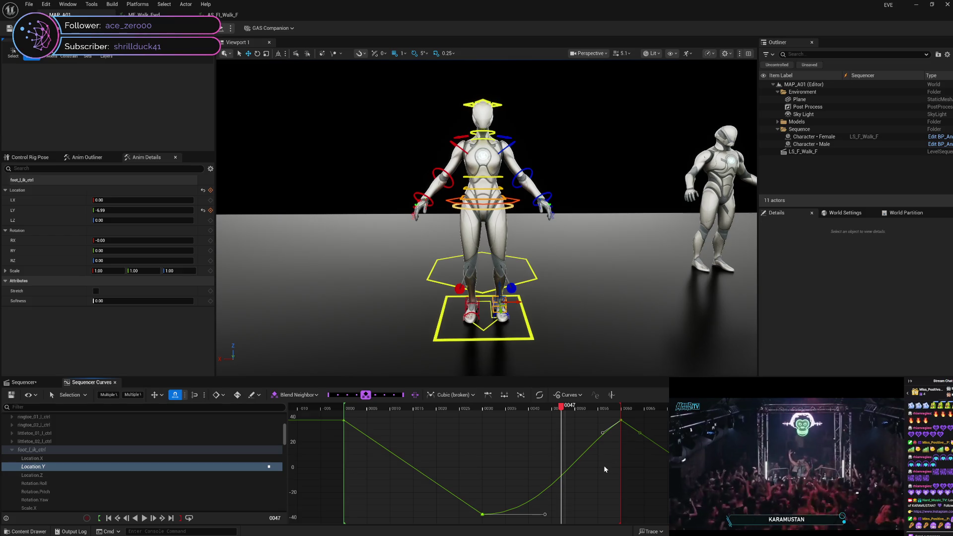
Step: Lower the key near frame 55 and apply a Cubic ease-out to the rising segment
{"action": "mouse_move", "coordinate": [604, 435]}
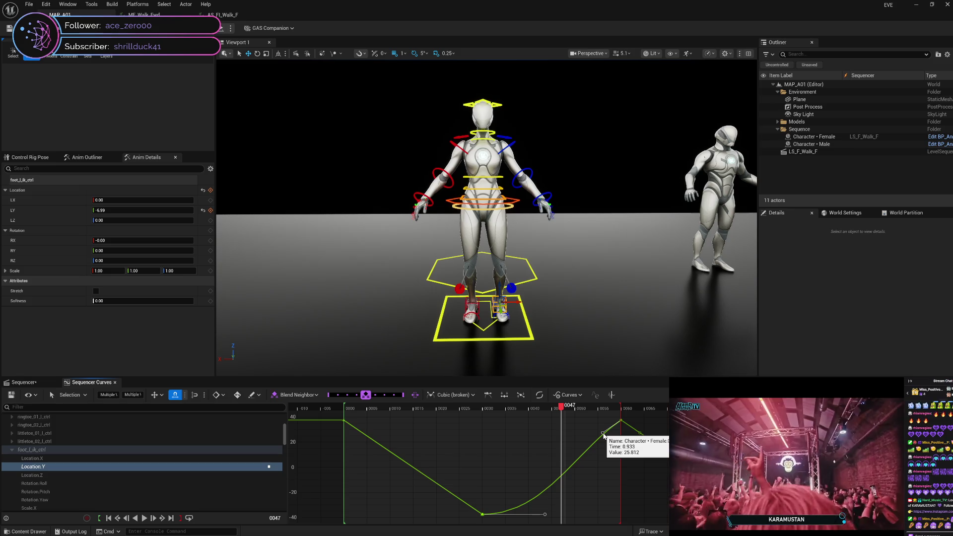
{"action": "left_click_drag", "start_coordinate": [604, 435], "coordinate": [591, 425]}
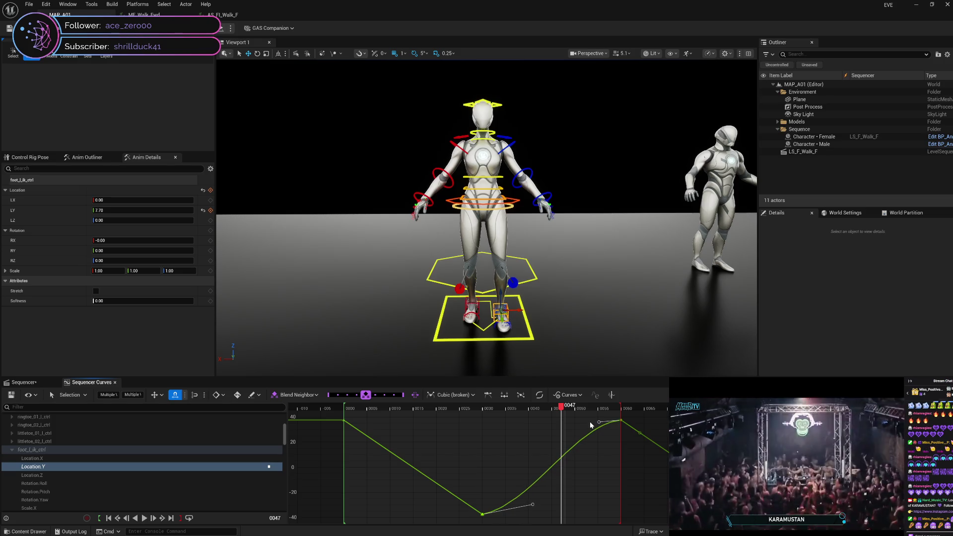
{"action": "left_click", "coordinate": [540, 396]}
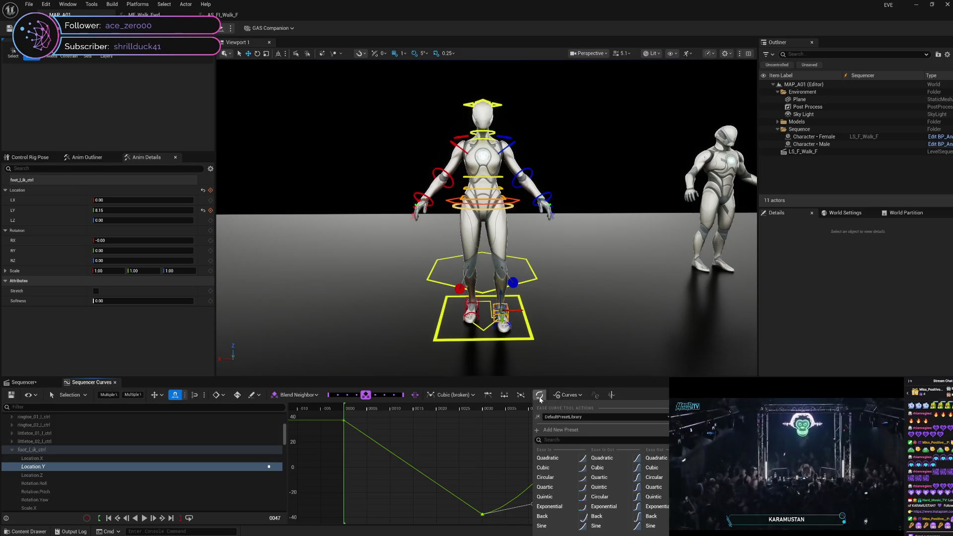
{"action": "left_click", "coordinate": [599, 460]}
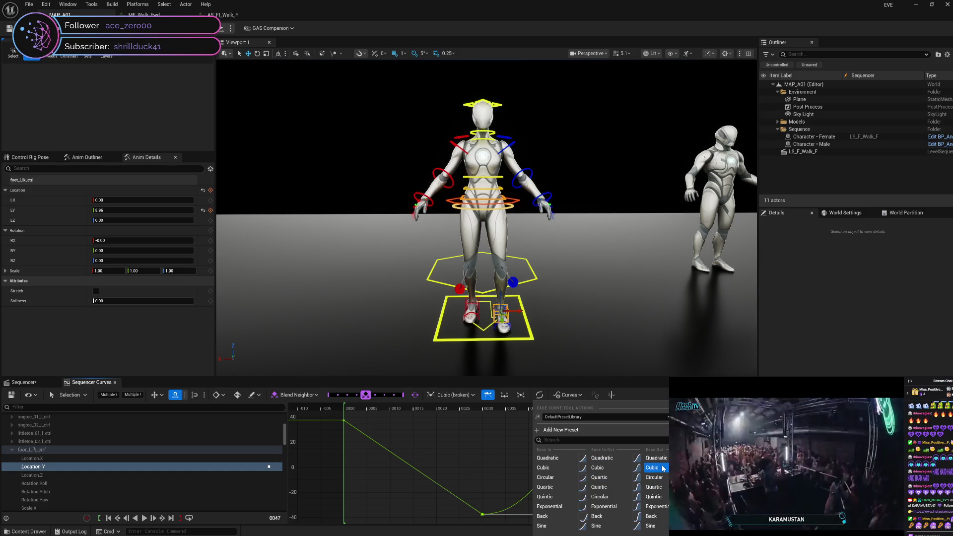
{"action": "left_click", "coordinate": [663, 468]}
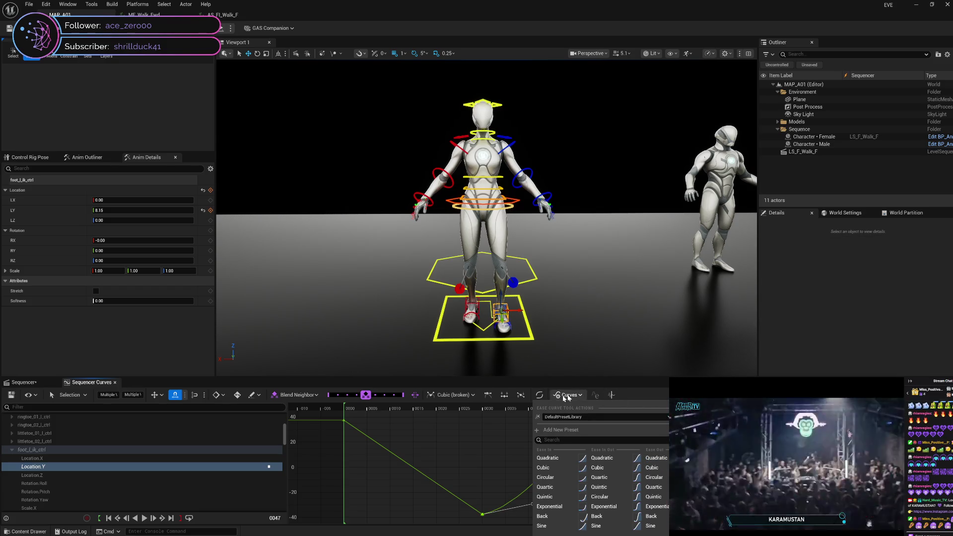
{"action": "left_click", "coordinate": [668, 396]}
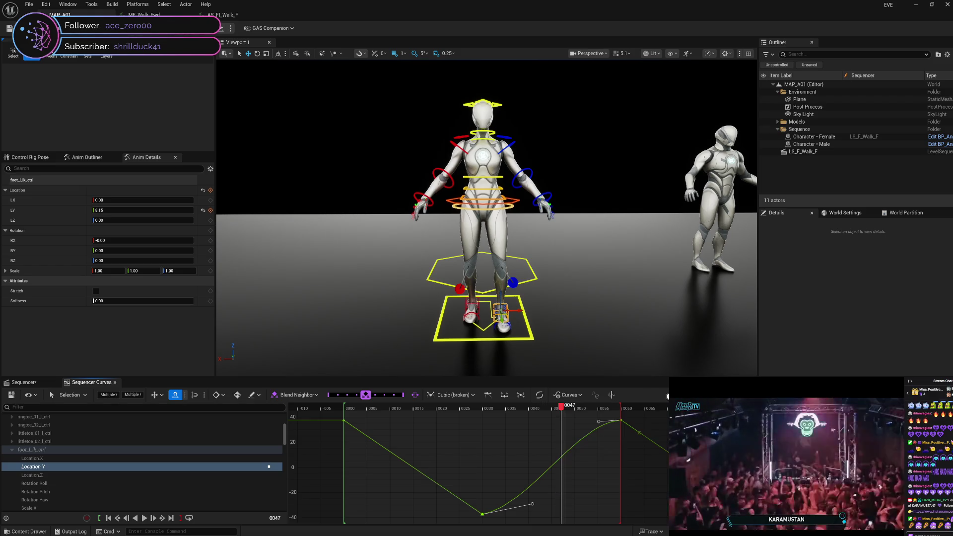
{"action": "right_click", "coordinate": [600, 423]}
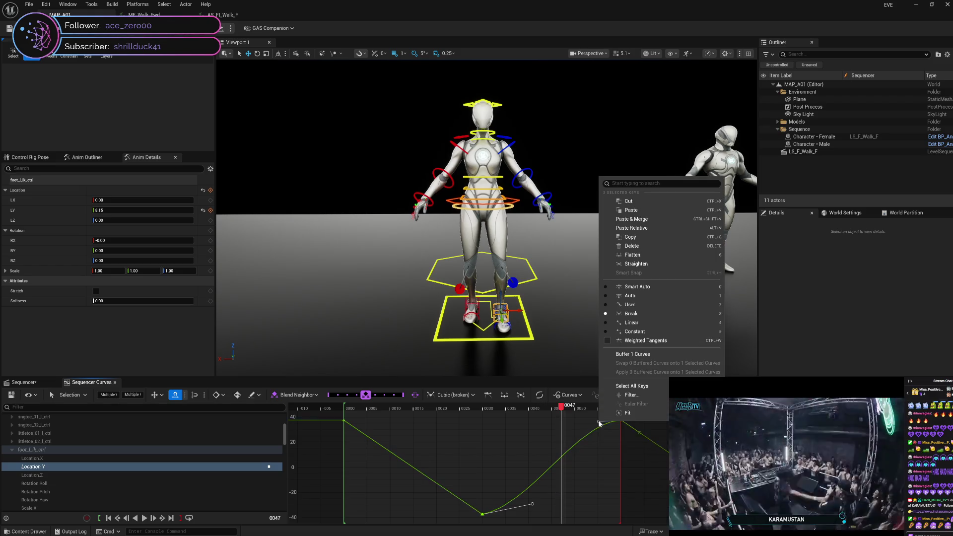
Step: Enable Weighted Tangents on the two selected keys, testing and undoing an ease preset
{"action": "left_click", "coordinate": [607, 341]}
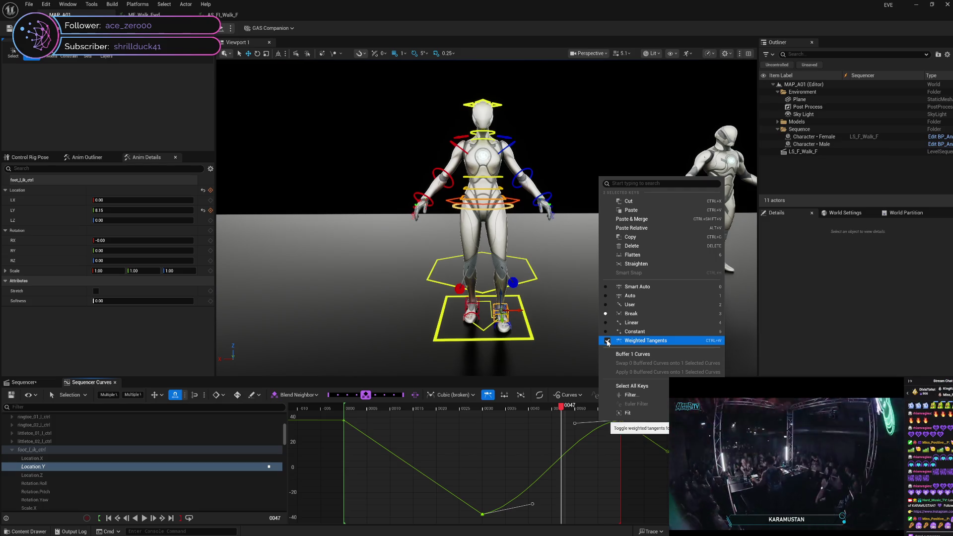
{"action": "left_click", "coordinate": [554, 395]}
{"action": "left_click", "coordinate": [554, 395]}
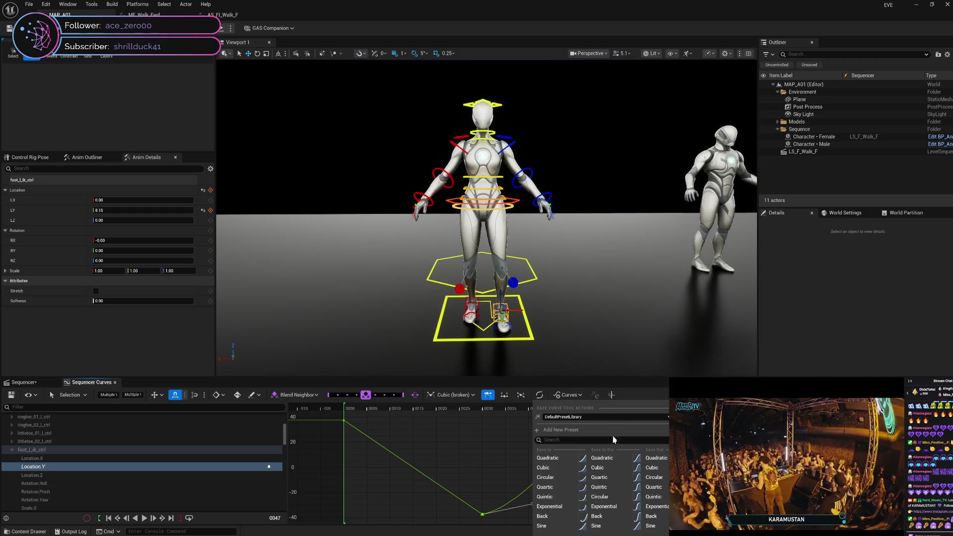
{"action": "left_click", "coordinate": [606, 460]}
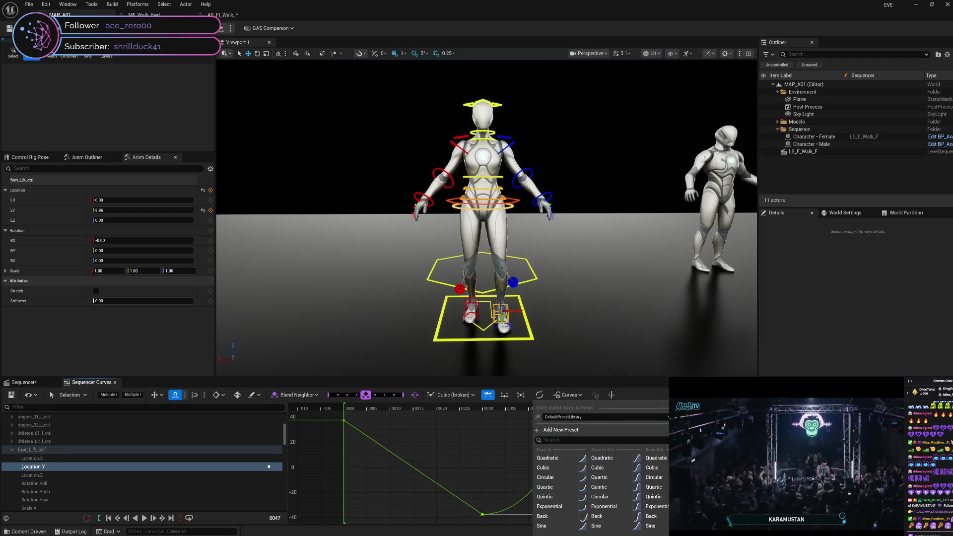
{"action": "key", "text": "Escape"}
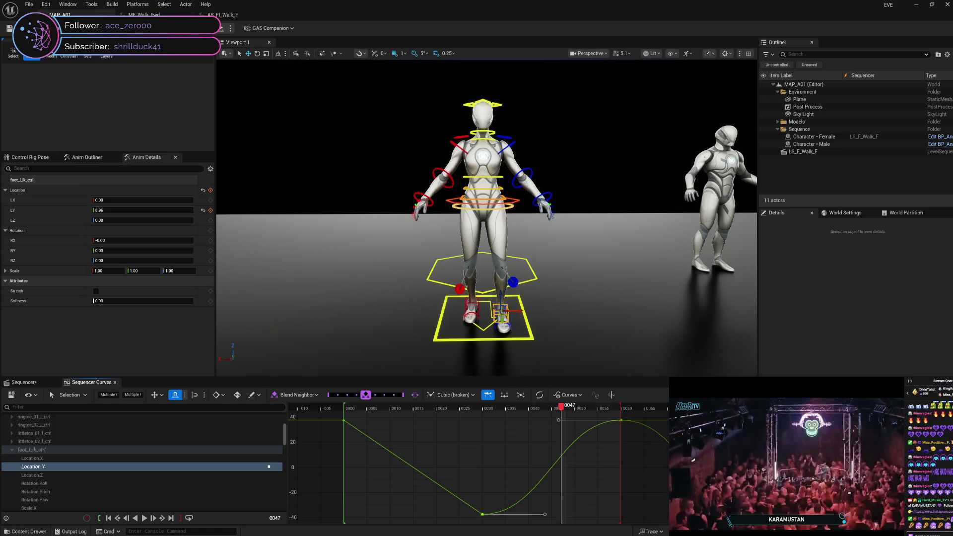
{"action": "key", "text": "ctrl+z"}
Step: Pull the frame-30 key's tangent handle slightly lower
{"action": "left_click", "coordinate": [482, 514]}
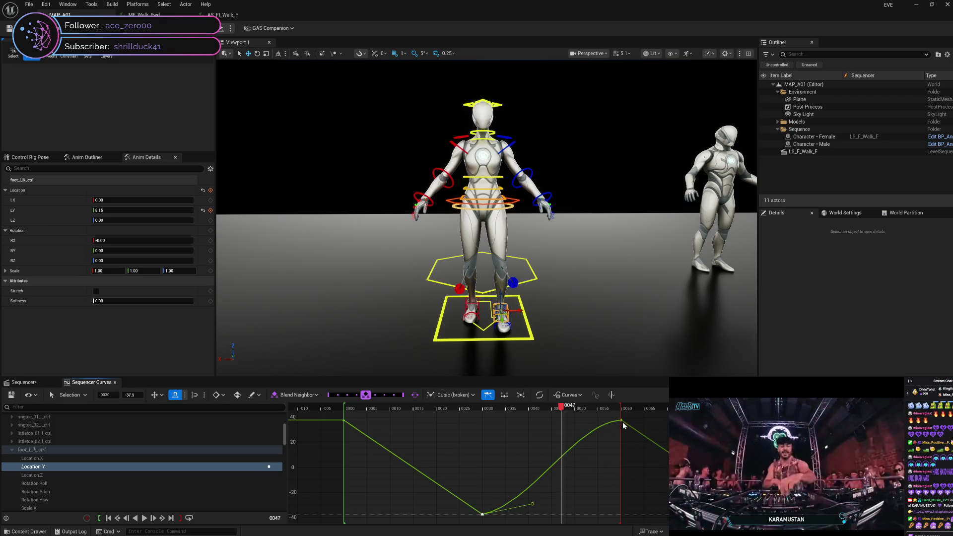
{"action": "mouse_move", "coordinate": [575, 426]}
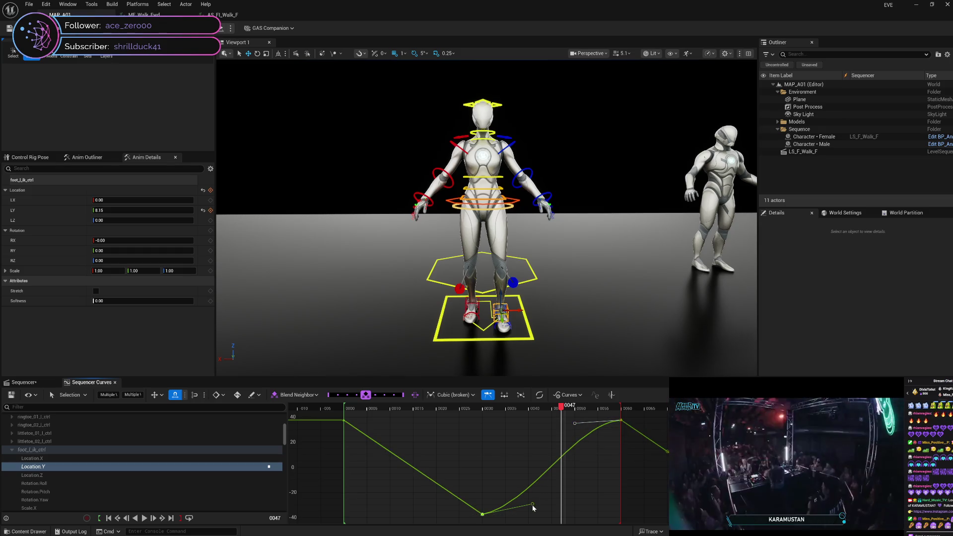
{"action": "mouse_move", "coordinate": [533, 507]}
{"action": "left_click_drag", "start_coordinate": [533, 508], "coordinate": [528, 506]}
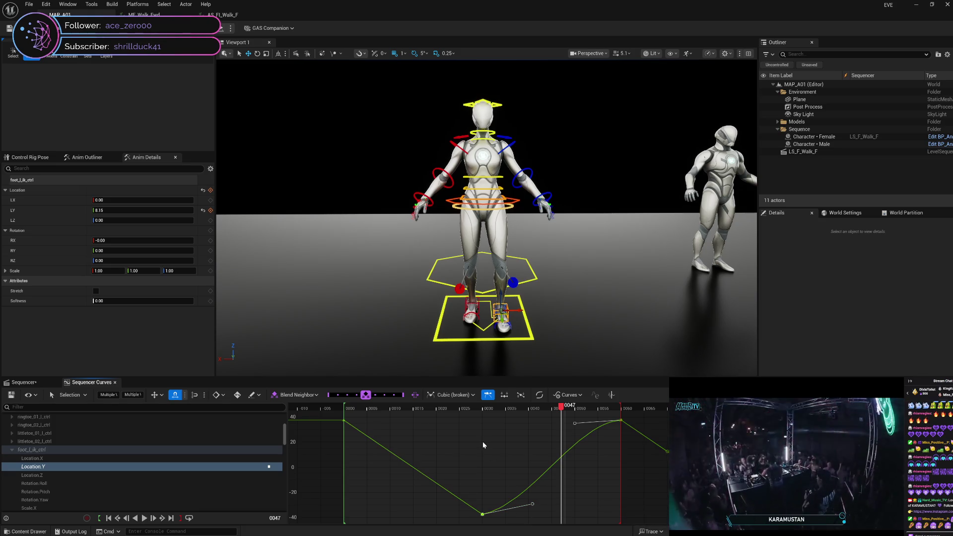
{"action": "right_click", "coordinate": [484, 510]}
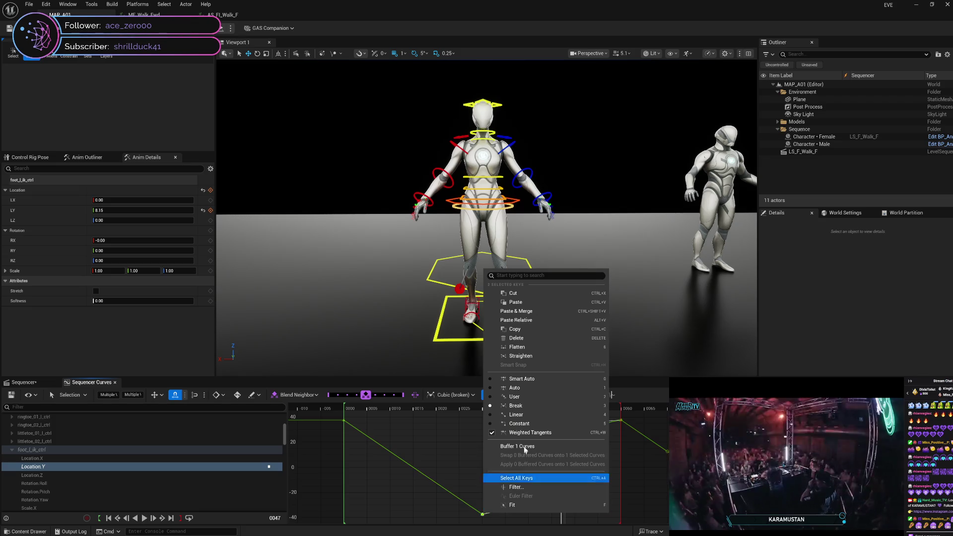
Step: Give both keys smooth cubic tangents and flatten the approach into the frame-30 low key
{"action": "left_click", "coordinate": [518, 409]}
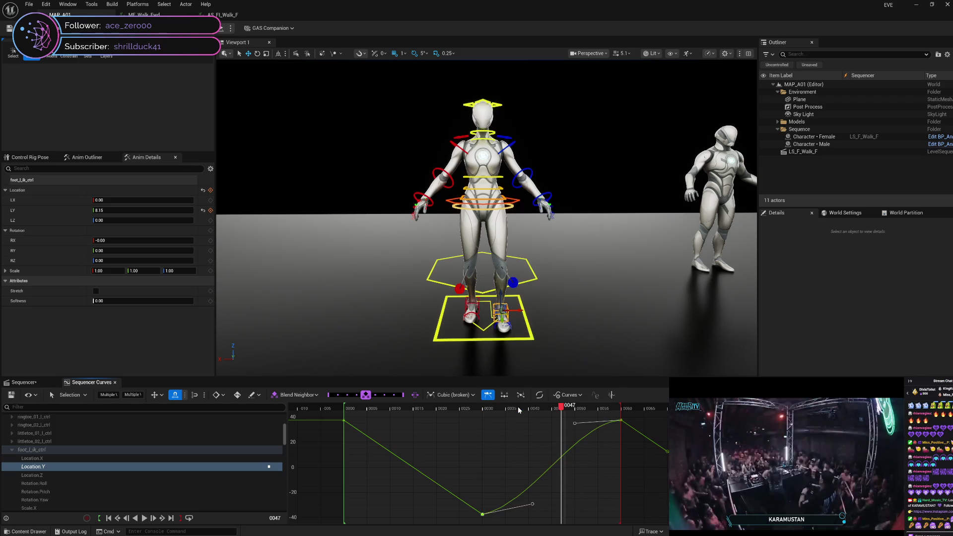
{"action": "left_click", "coordinate": [483, 514]}
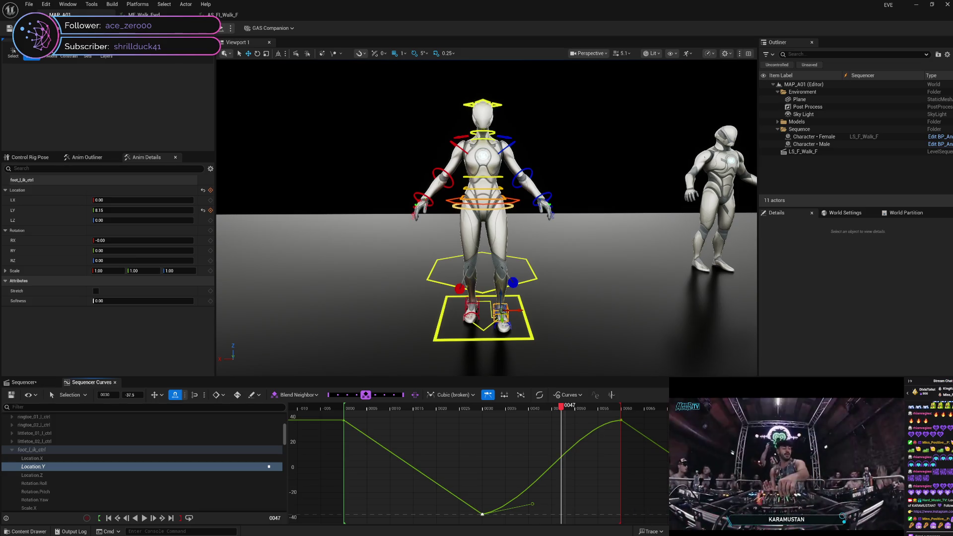
{"action": "left_click", "coordinate": [483, 515]}
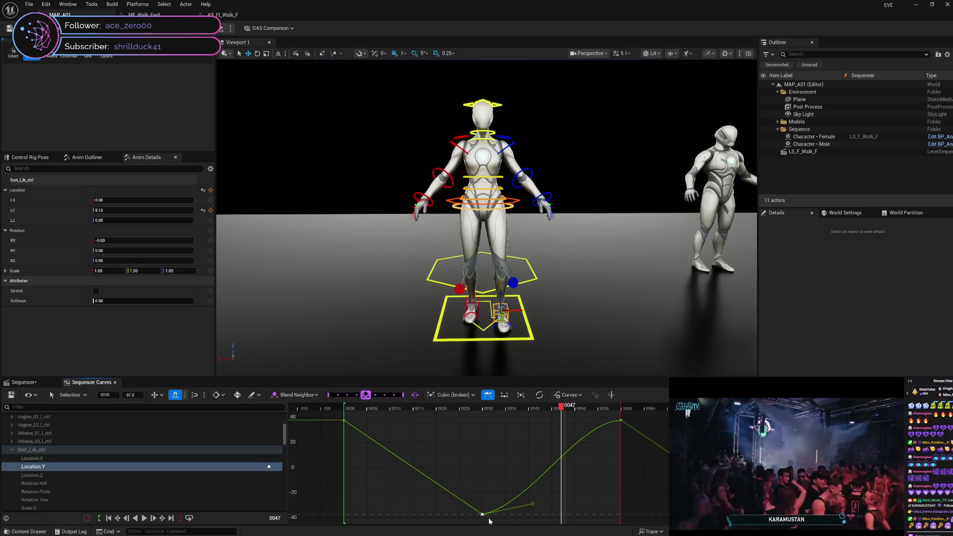
{"action": "mouse_move", "coordinate": [484, 518]}
{"action": "left_mouse_down"}
{"action": "mouse_move", "coordinate": [472, 518]}
{"action": "mouse_move", "coordinate": [486, 516]}
{"action": "left_mouse_up"}
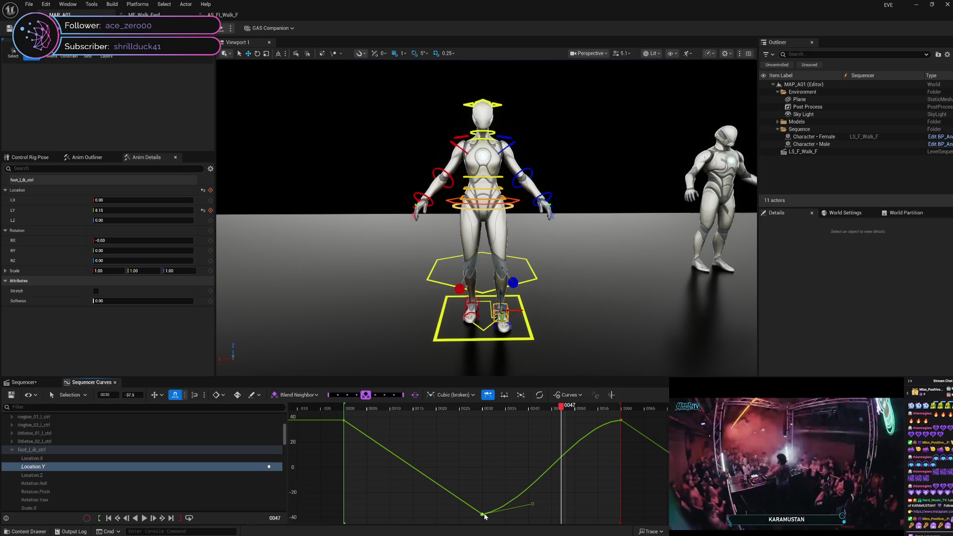
{"action": "left_click", "coordinate": [414, 410]}
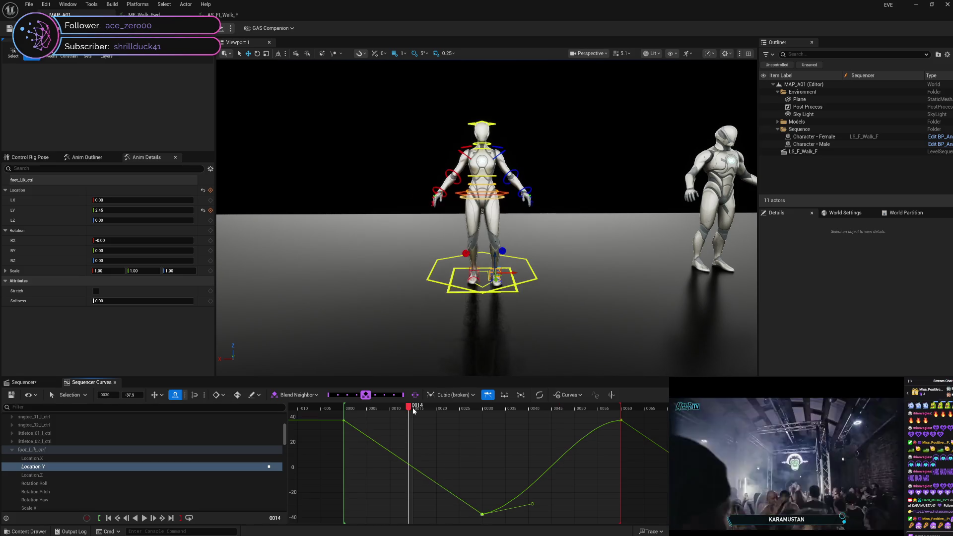
Step: Scrub to frame 15 to check the left foot pose, then select the frame-60 key
{"action": "left_click_drag", "start_coordinate": [410, 407], "coordinate": [416, 409]}
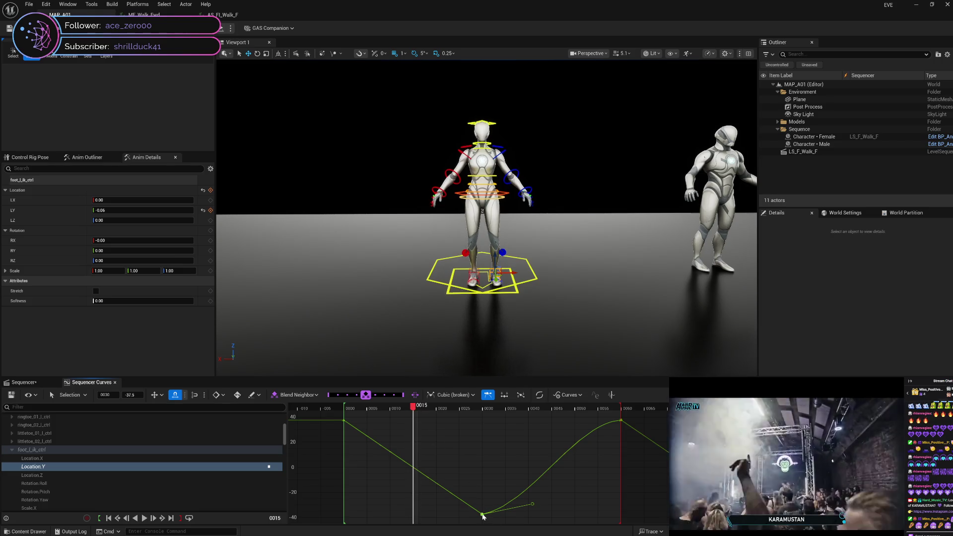
{"action": "mouse_move", "coordinate": [483, 516]}
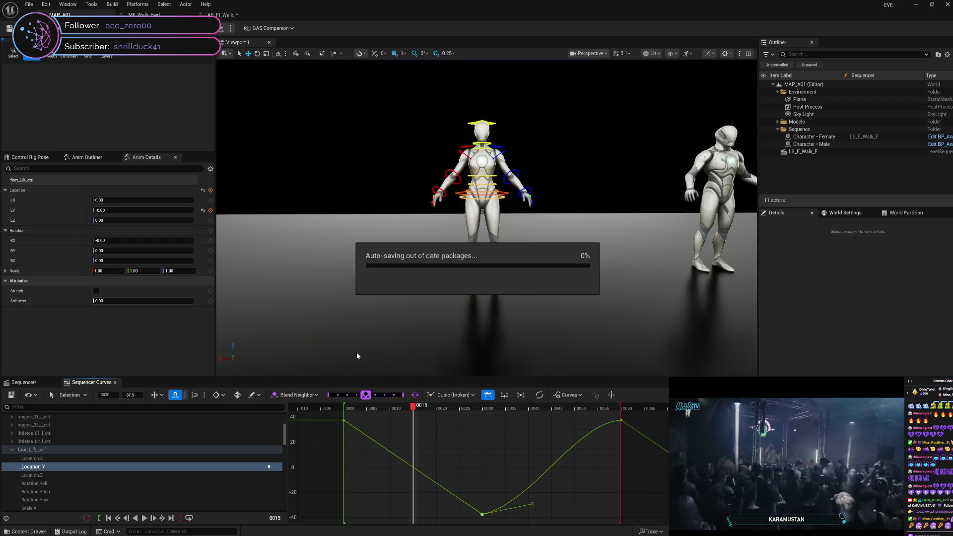
{"action": "left_click", "coordinate": [621, 421]}
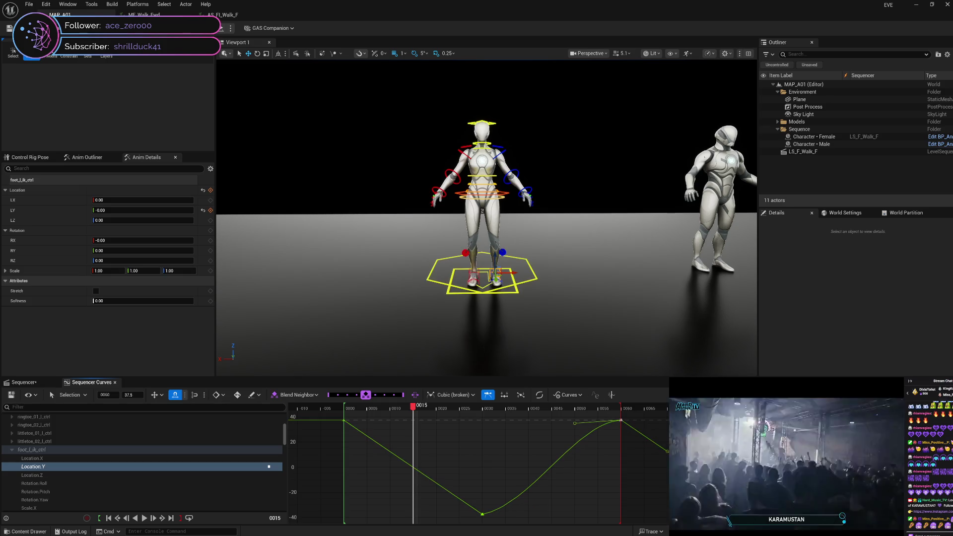
Step: Play the walk cycle and re-angle the frame-60 tangent, giving LY -2.62 at frame 75
{"action": "key", "text": "space"}
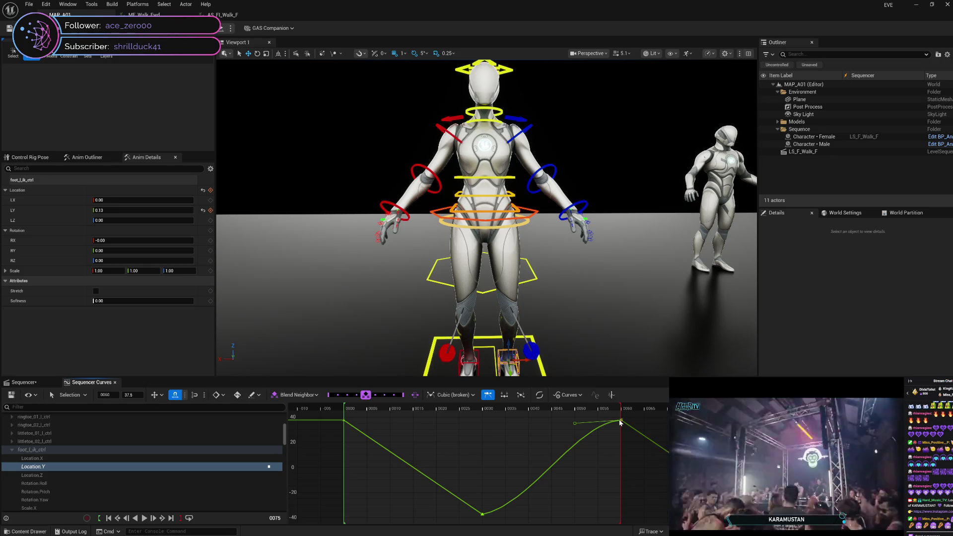
{"action": "left_click_drag", "start_coordinate": [620, 422], "coordinate": [619, 423]}
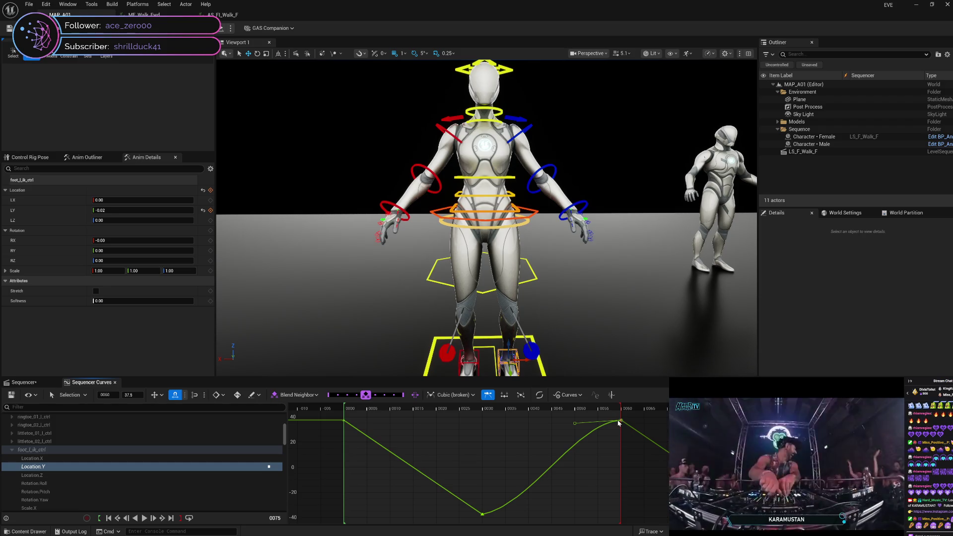
{"action": "left_click_drag", "start_coordinate": [619, 423], "coordinate": [616, 425]}
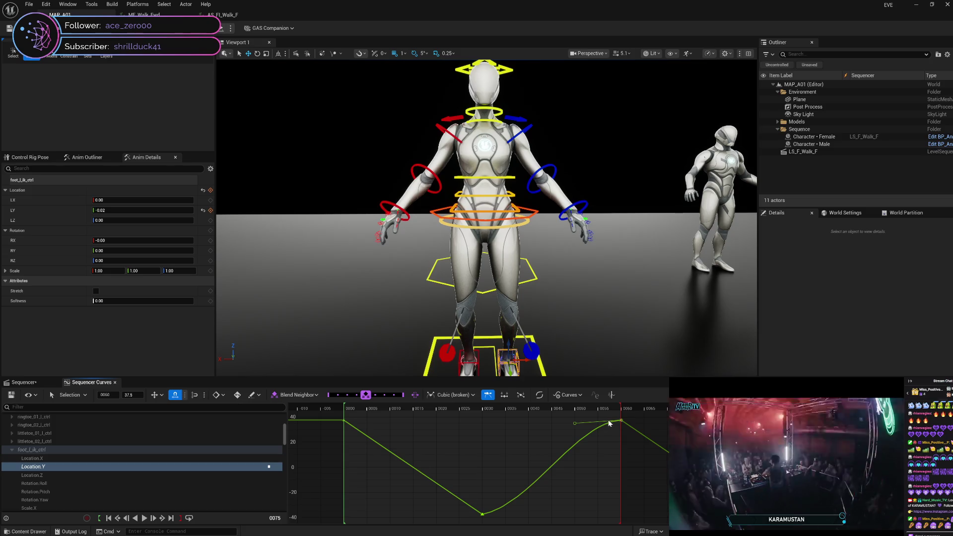
{"action": "mouse_move", "coordinate": [609, 422]}
{"action": "left_mouse_down"}
{"action": "mouse_move", "coordinate": [599, 422]}
{"action": "mouse_move", "coordinate": [605, 426]}
{"action": "left_mouse_up"}
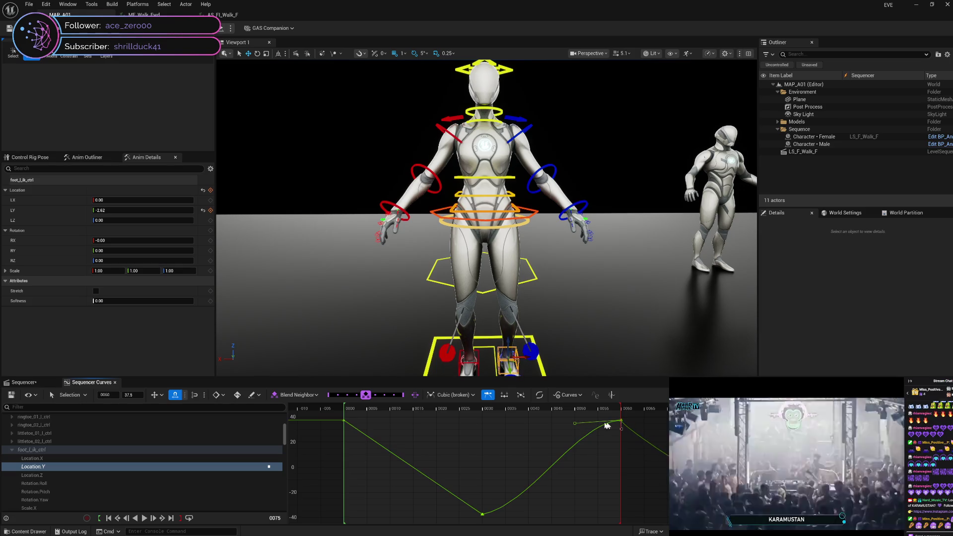
Step: Switch the frame-60 key to Linear interpolation after briefly trying broken cubic tangents
{"action": "right_click", "coordinate": [622, 422]}
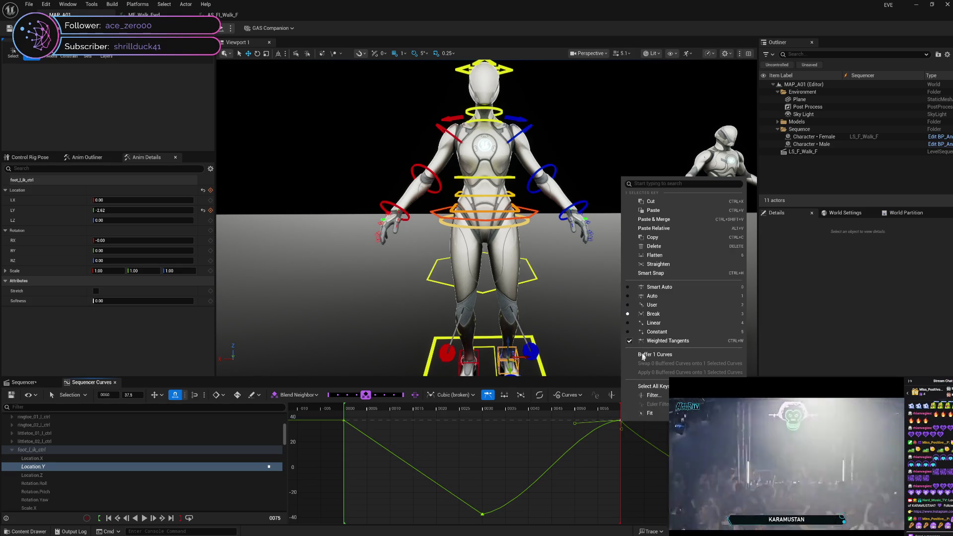
{"action": "left_click", "coordinate": [646, 323]}
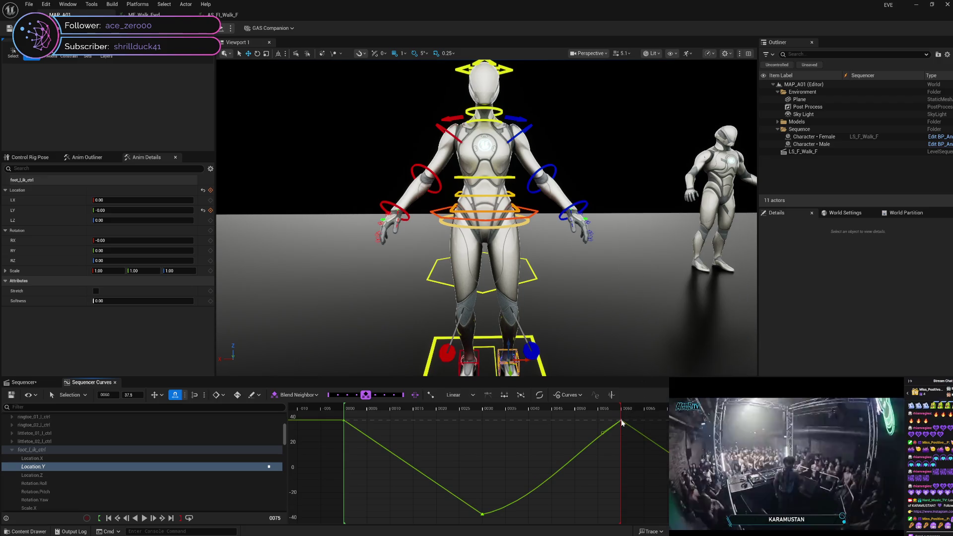
{"action": "right_click", "coordinate": [622, 423]}
{"action": "left_click", "coordinate": [653, 318]}
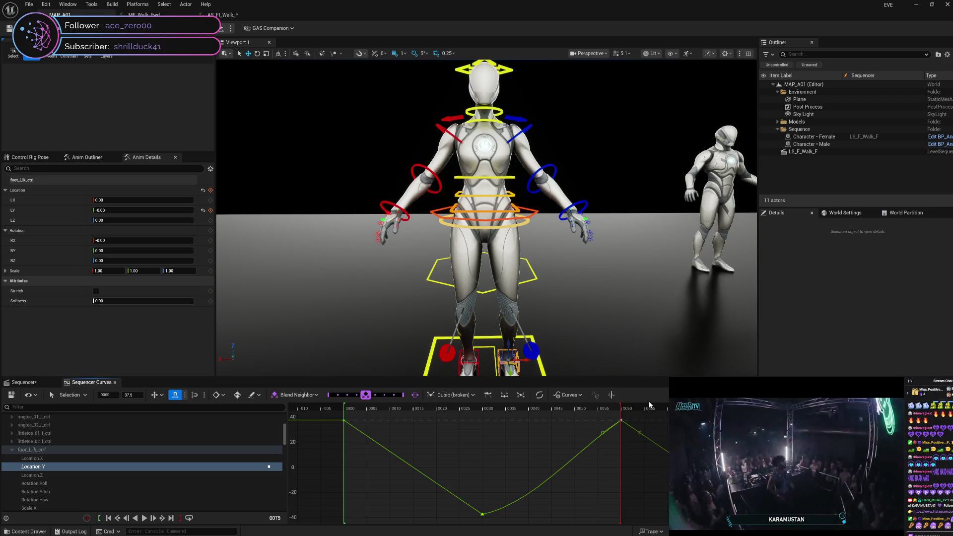
{"action": "right_click", "coordinate": [640, 434]}
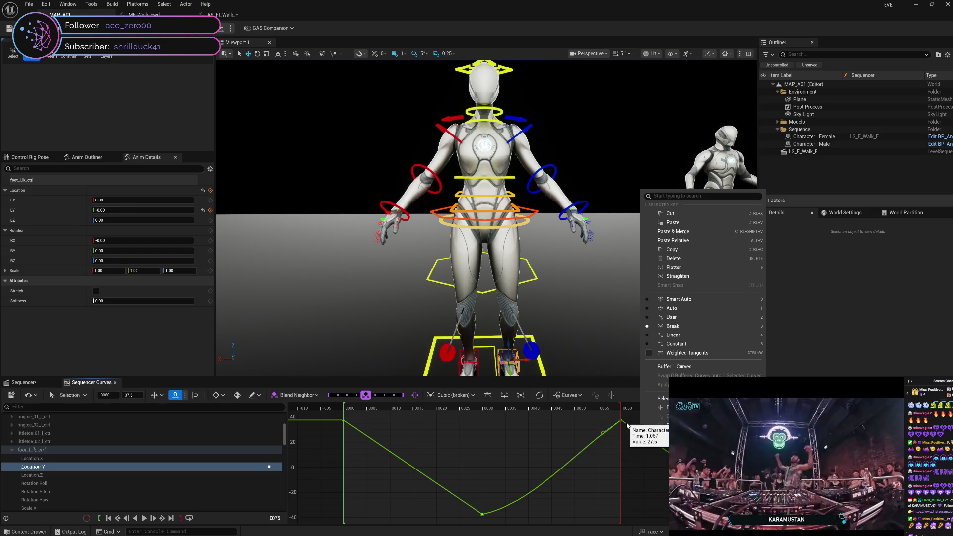
{"action": "left_click", "coordinate": [673, 337]}
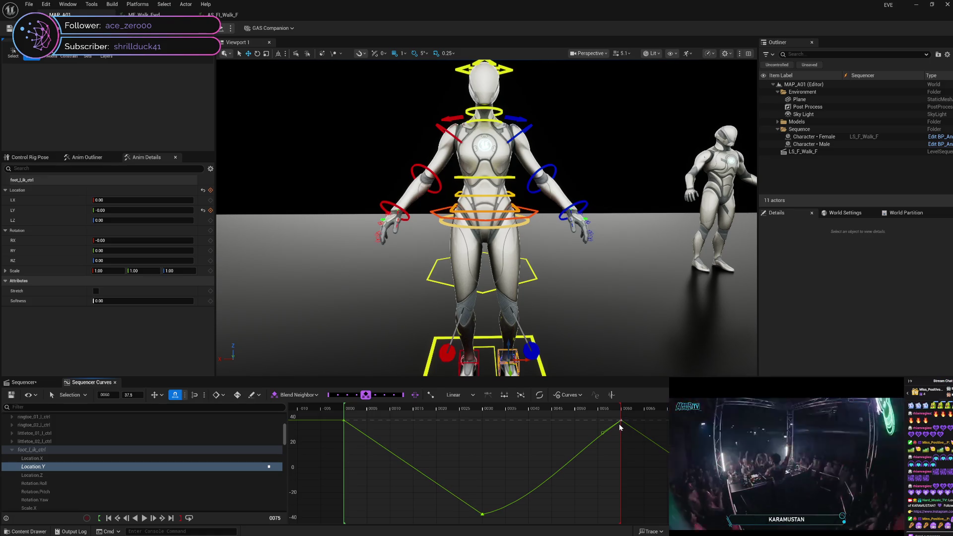
{"action": "mouse_move", "coordinate": [603, 435]}
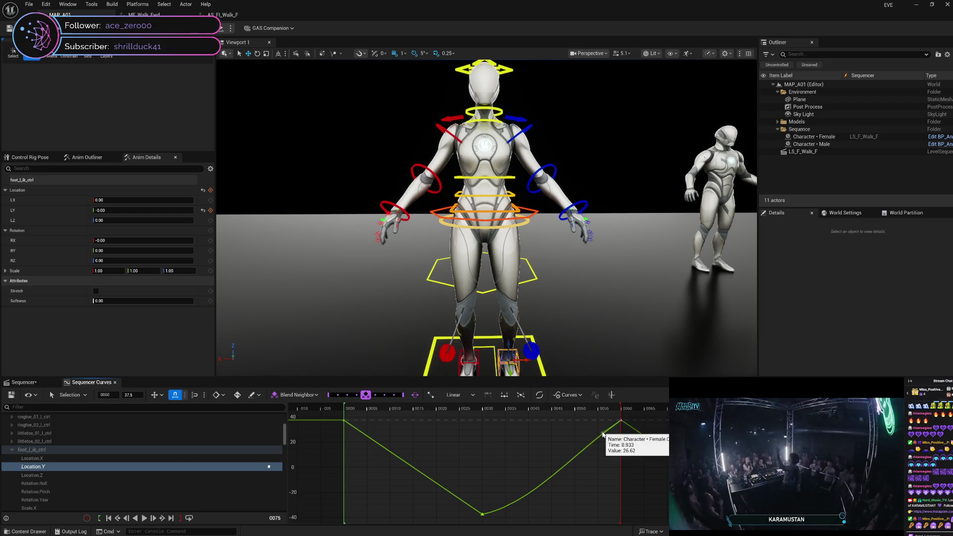
Step: Try Linear and broken tangents on the frame-30 low key, ending with broken cubic
{"action": "left_click", "coordinate": [483, 514]}
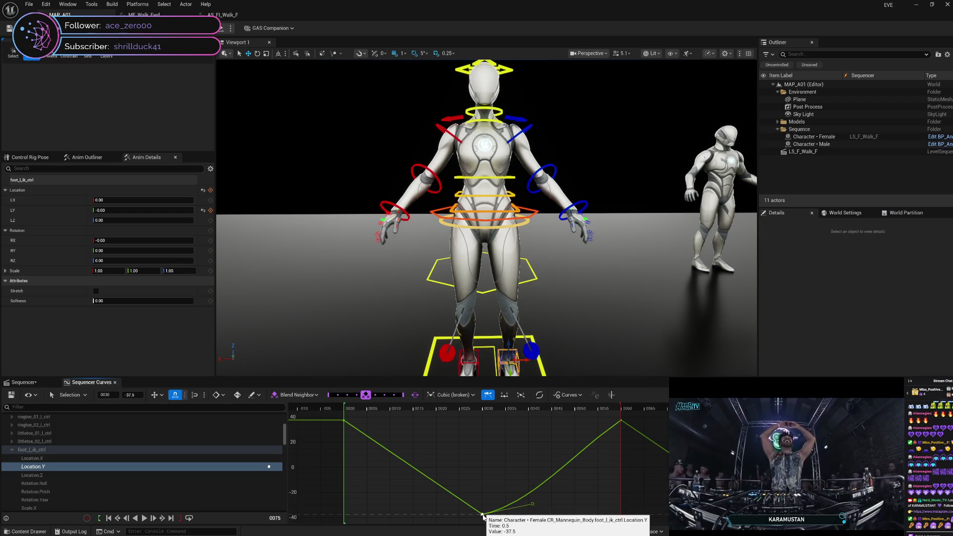
{"action": "right_click", "coordinate": [483, 514]}
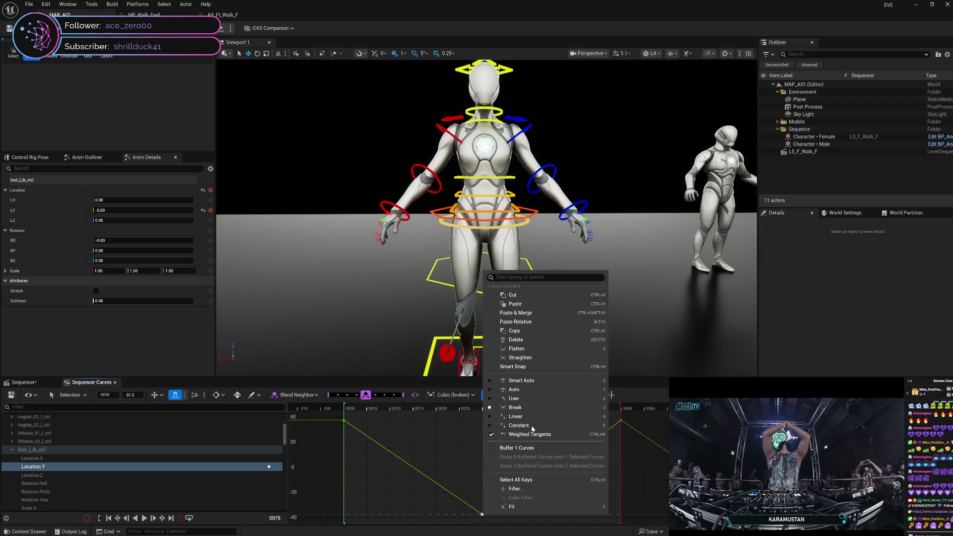
{"action": "left_click", "coordinate": [530, 407]}
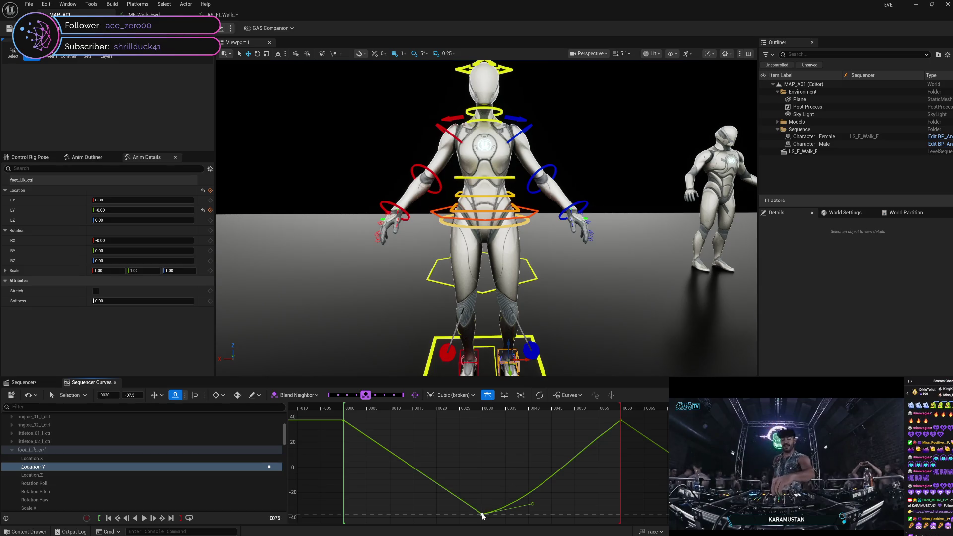
{"action": "right_click", "coordinate": [483, 515]}
{"action": "left_click", "coordinate": [535, 416]}
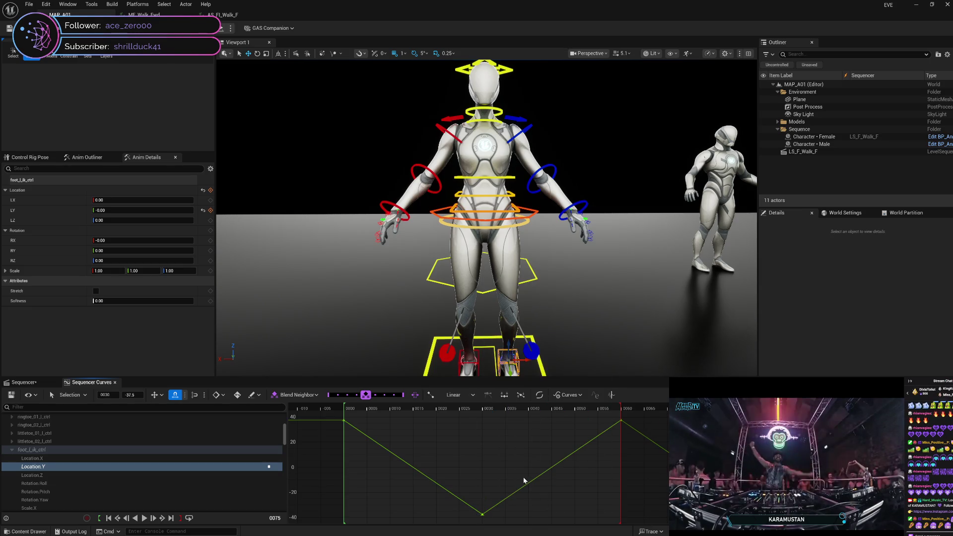
{"action": "right_click", "coordinate": [486, 513]}
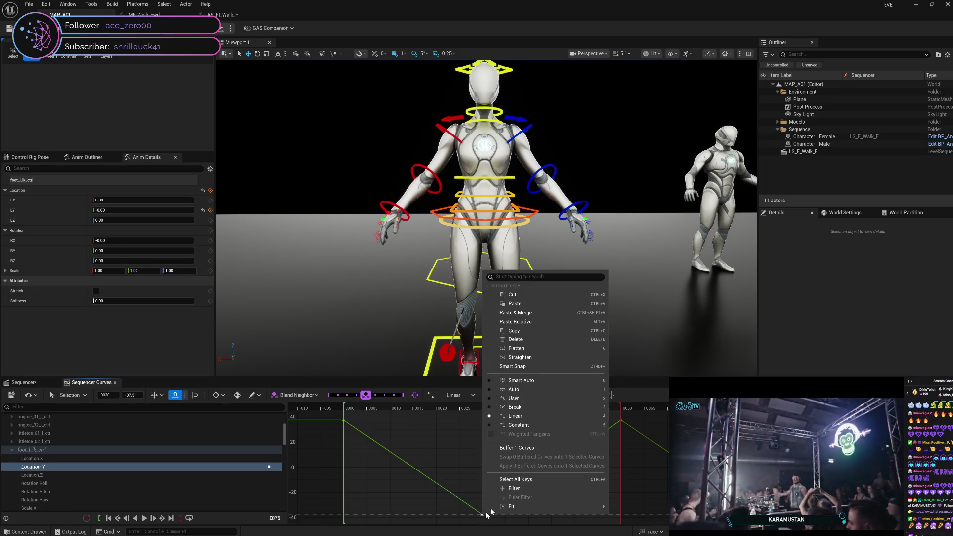
{"action": "left_click", "coordinate": [531, 417]}
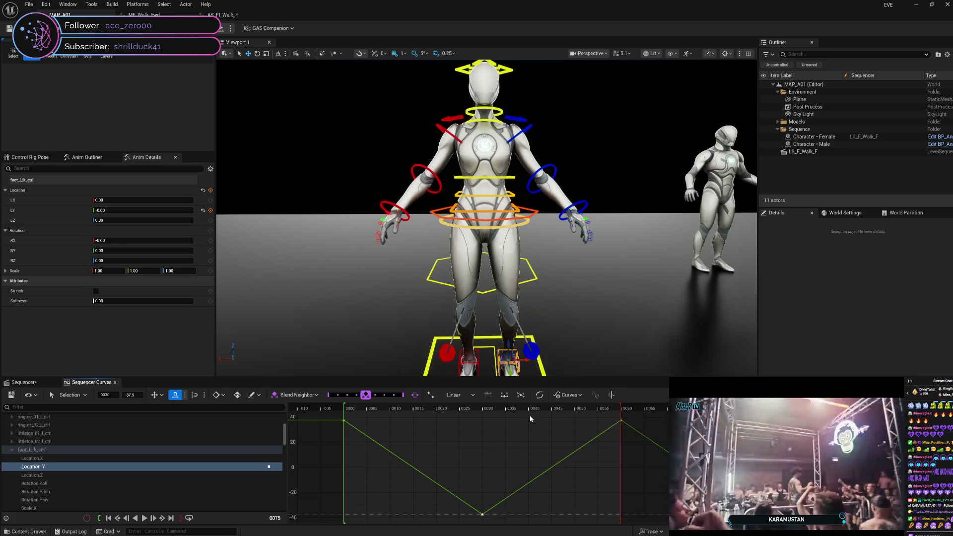
{"action": "left_click", "coordinate": [482, 518]}
{"action": "left_click", "coordinate": [483, 516]}
{"action": "right_click", "coordinate": [483, 517]}
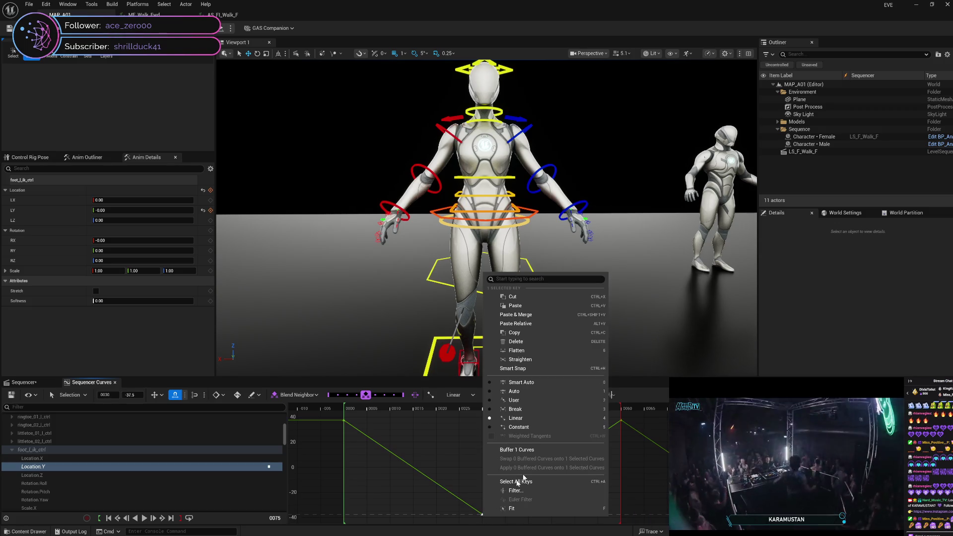
{"action": "left_click", "coordinate": [539, 413]}
{"action": "left_click", "coordinate": [500, 505]}
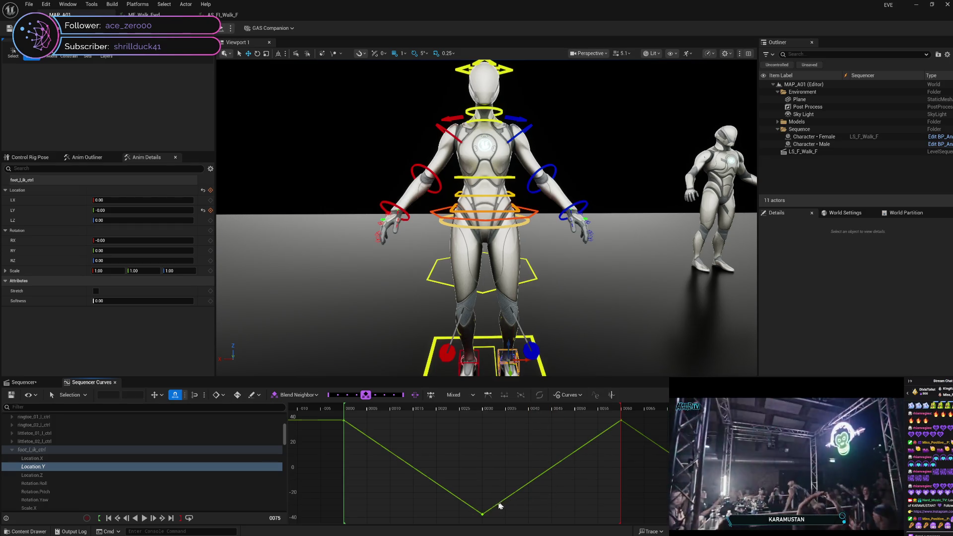
Step: Set the frame-60 key to Linear, select all keys, and scrub back to frame 0
{"action": "left_click", "coordinate": [622, 422]}
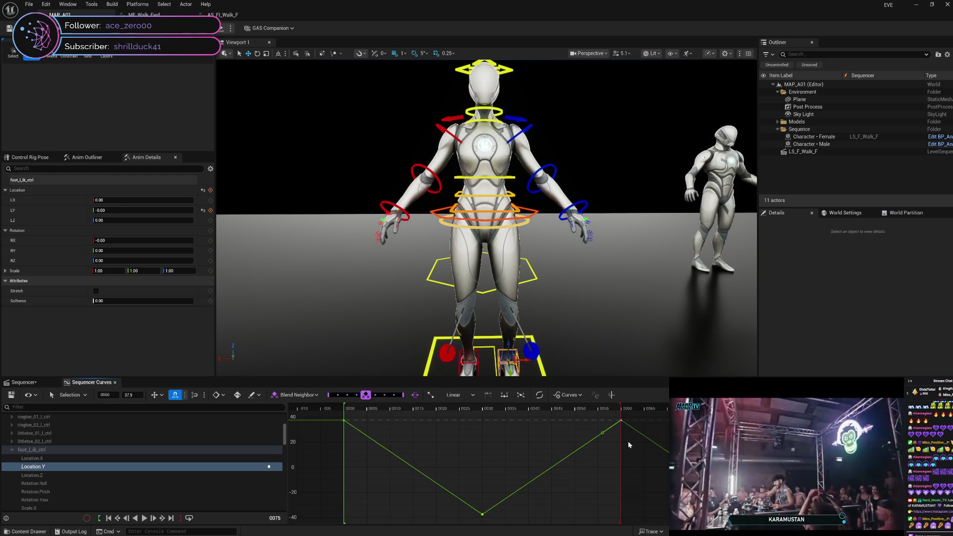
{"action": "mouse_move", "coordinate": [623, 423]}
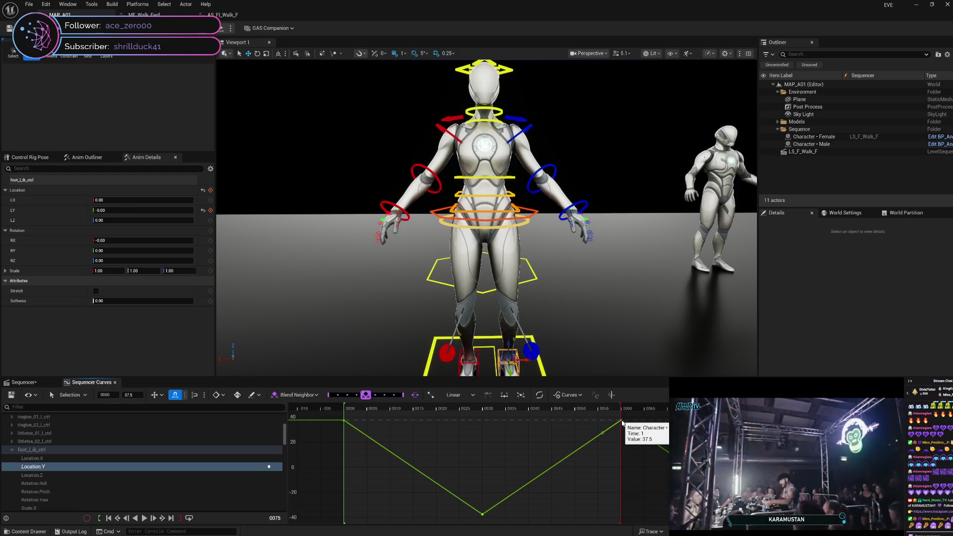
{"action": "right_click", "coordinate": [623, 422]}
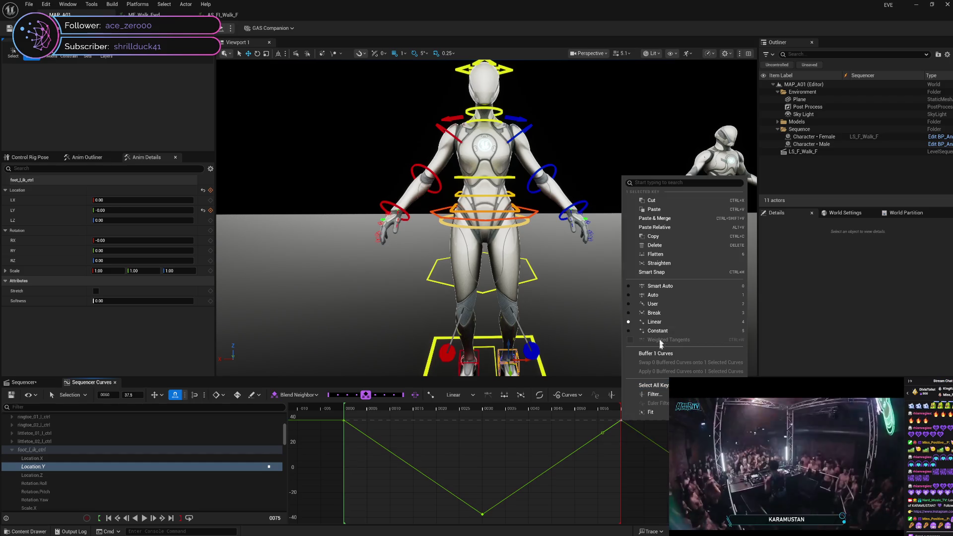
{"action": "left_click", "coordinate": [648, 313]}
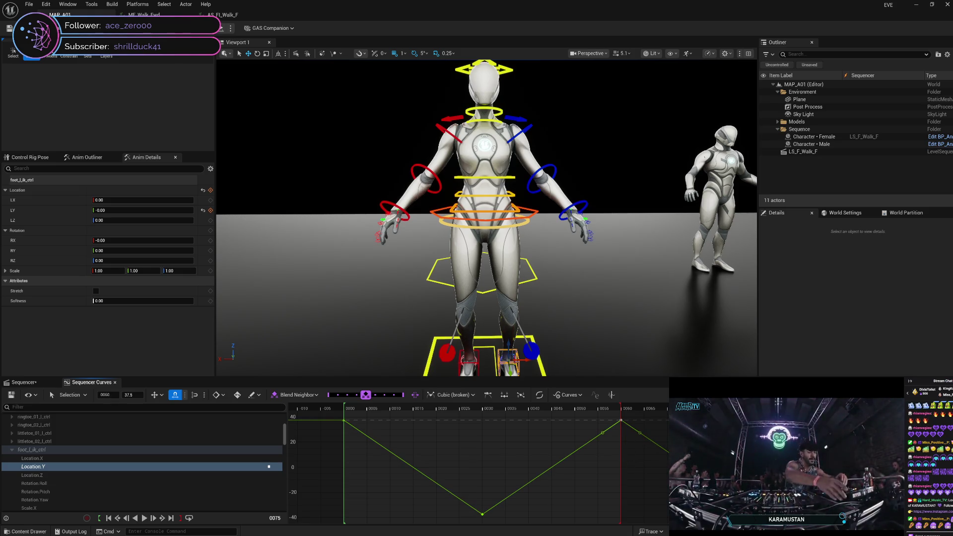
{"action": "left_click", "coordinate": [488, 395]}
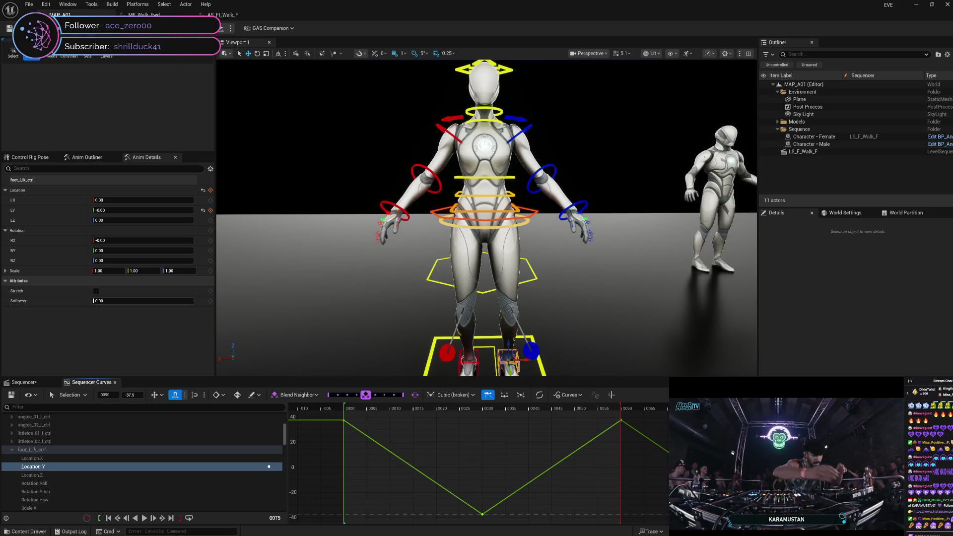
{"action": "right_click", "coordinate": [765, 273]}
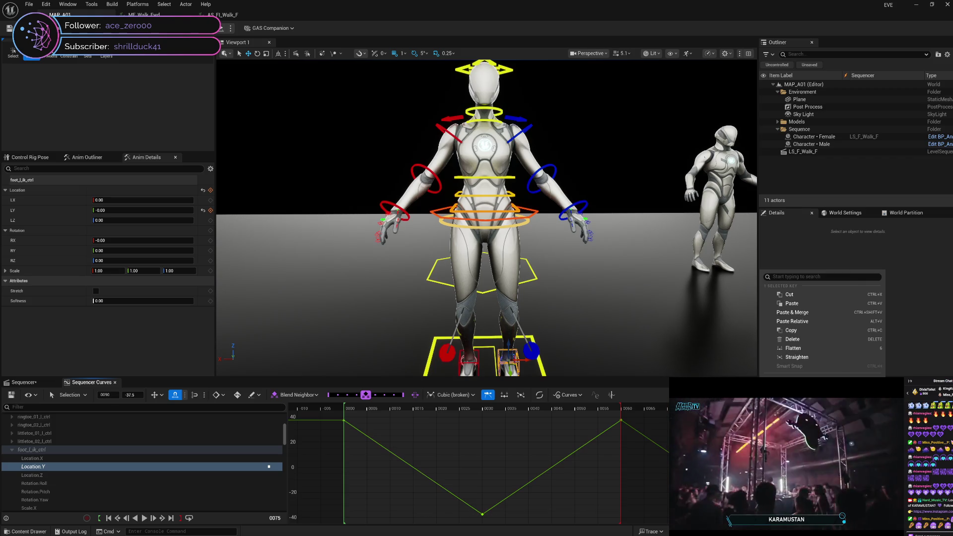
{"action": "left_click", "coordinate": [794, 422]}
{"action": "key", "text": "ctrl+a"}
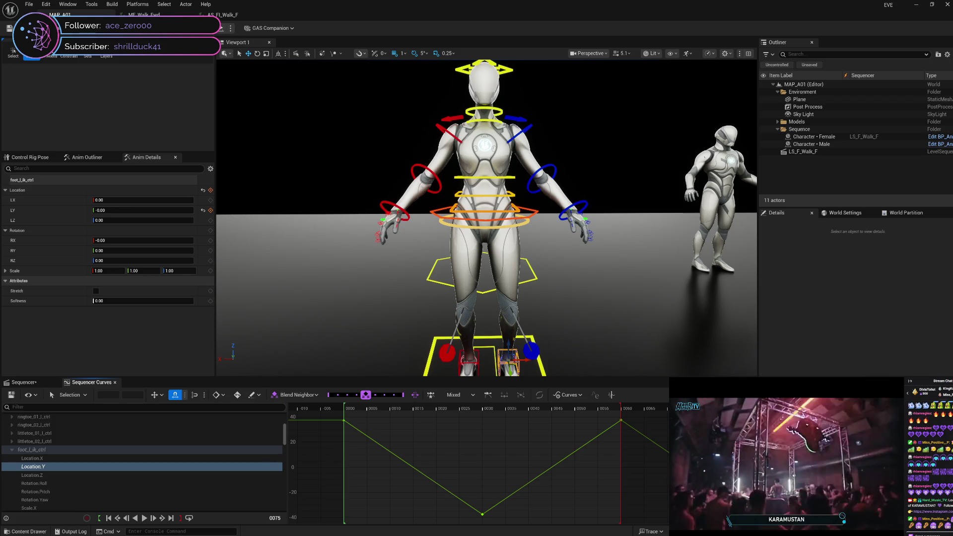
{"action": "right_click", "coordinate": [832, 178]}
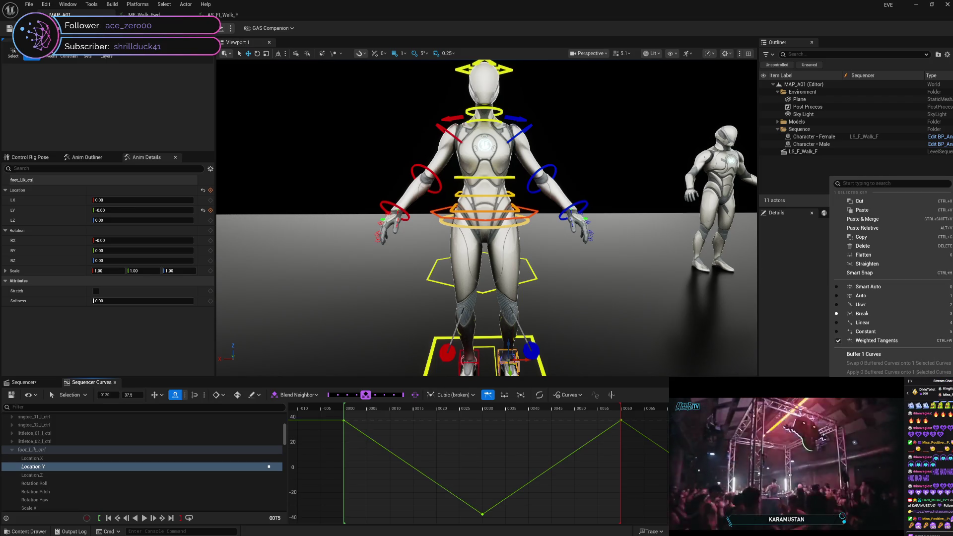
{"action": "left_click", "coordinate": [869, 323]}
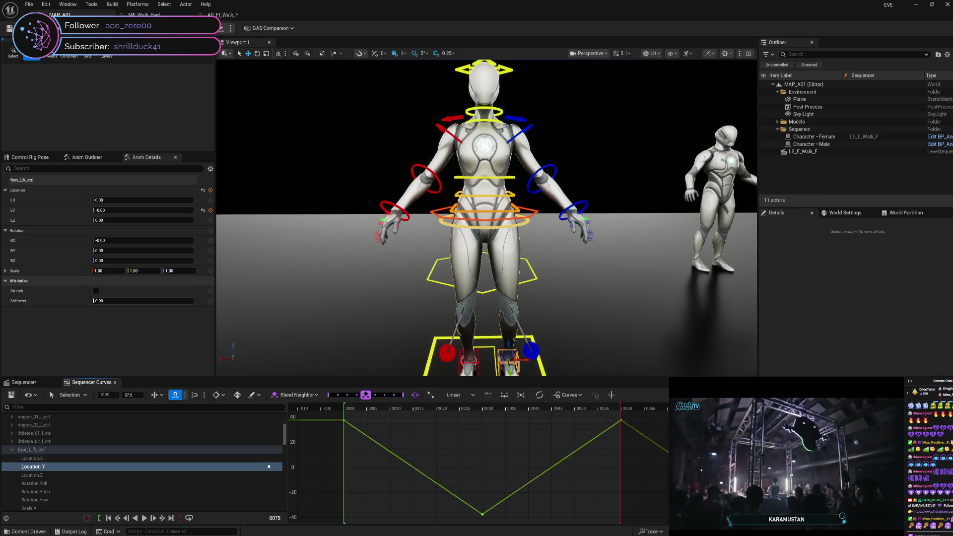
{"action": "mouse_move", "coordinate": [595, 408]}
{"action": "left_mouse_down"}
{"action": "mouse_move", "coordinate": [576, 422]}
{"action": "mouse_move", "coordinate": [349, 426]}
{"action": "mouse_move", "coordinate": [621, 422]}
{"action": "left_mouse_up"}
Step: Jump to frame 30 and set the frame-90 Location Y key to Linear with the 4 shortcut
{"action": "left_click", "coordinate": [482, 408]}
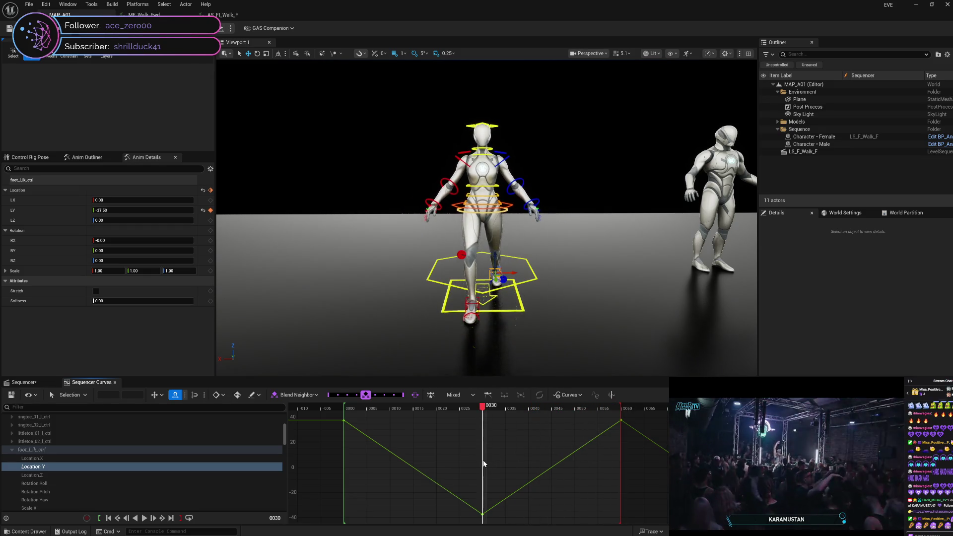
{"action": "left_click", "coordinate": [482, 516]}
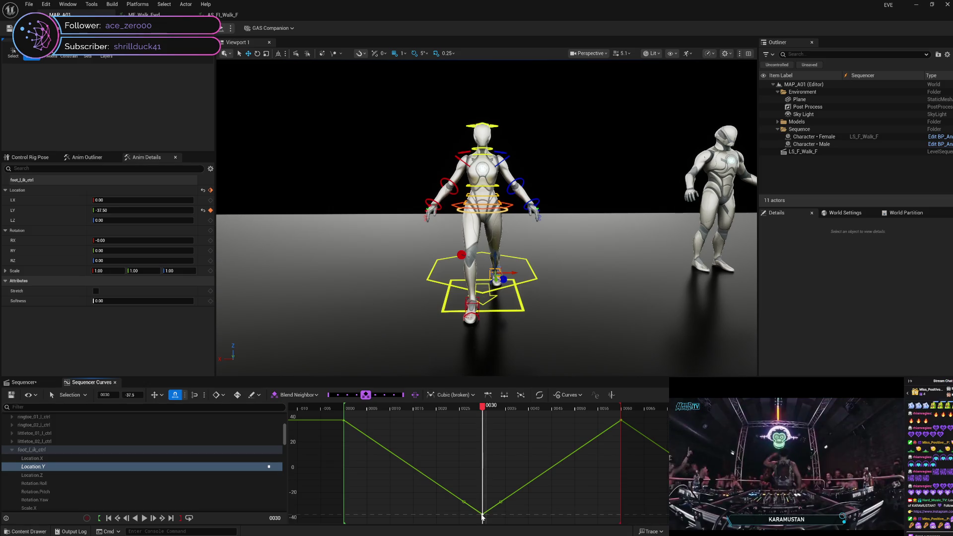
{"action": "left_click", "coordinate": [621, 420]}
{"action": "key", "text": "ctrl+a"}
{"action": "key", "text": "4"}
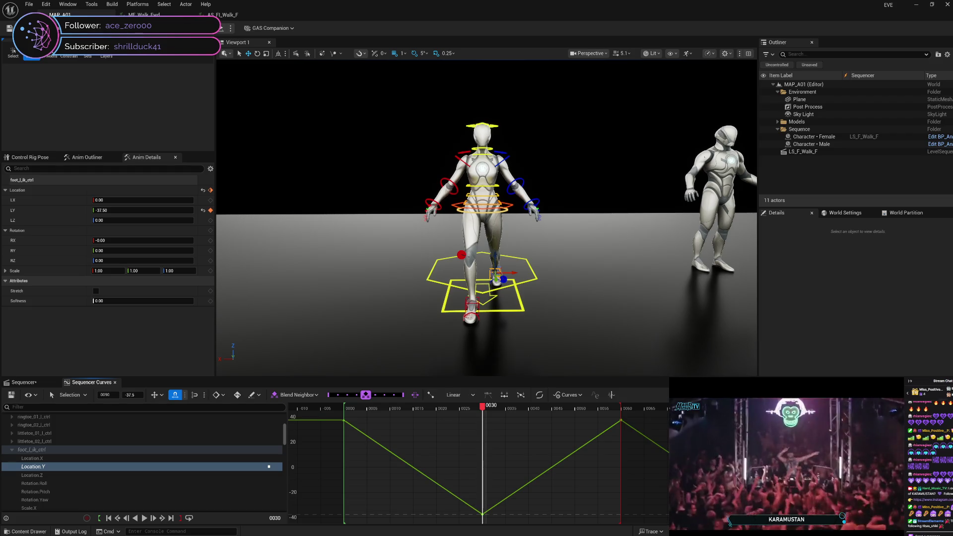
{"action": "right_click", "coordinate": [764, 514]}
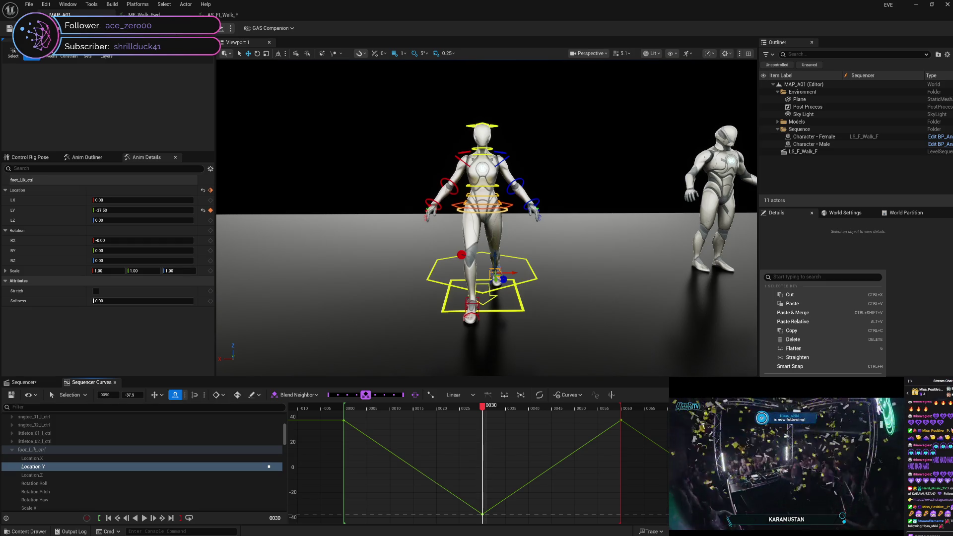
{"action": "left_click", "coordinate": [794, 348]}
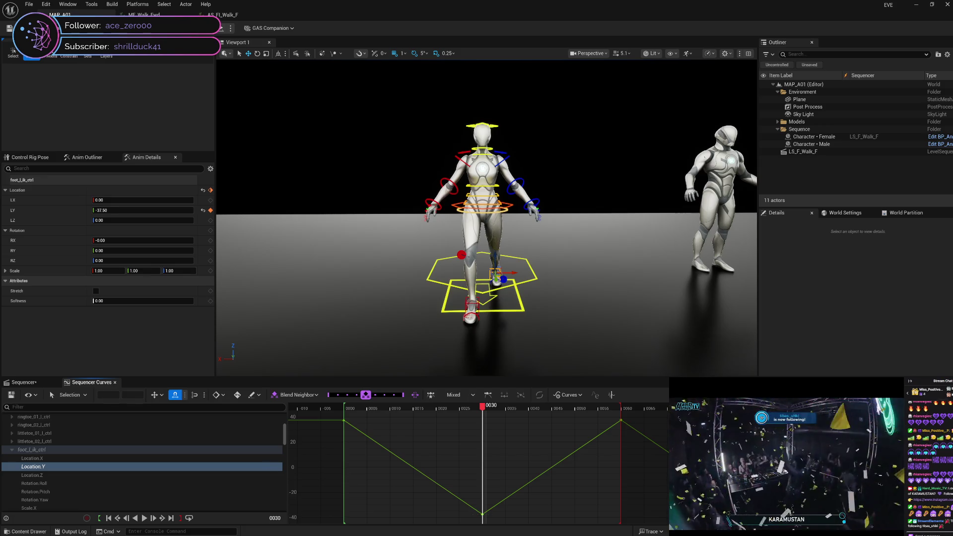
{"action": "left_click", "coordinate": [759, 514]}
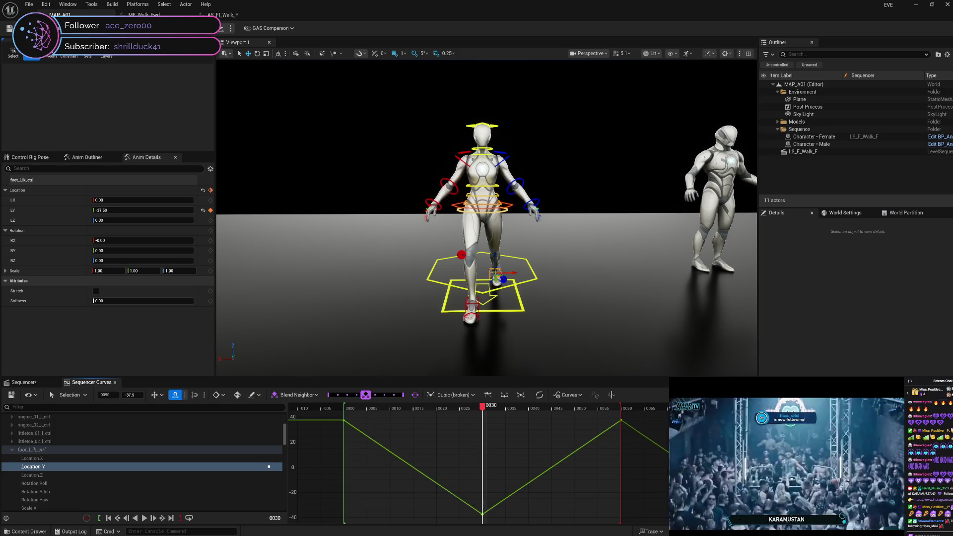
{"action": "right_click", "coordinate": [763, 274]}
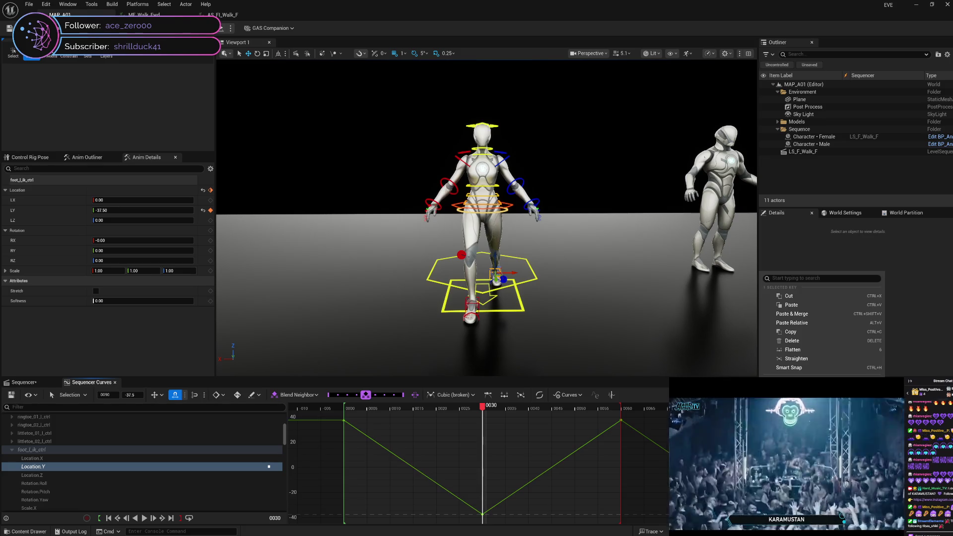
{"action": "key", "text": "4"}
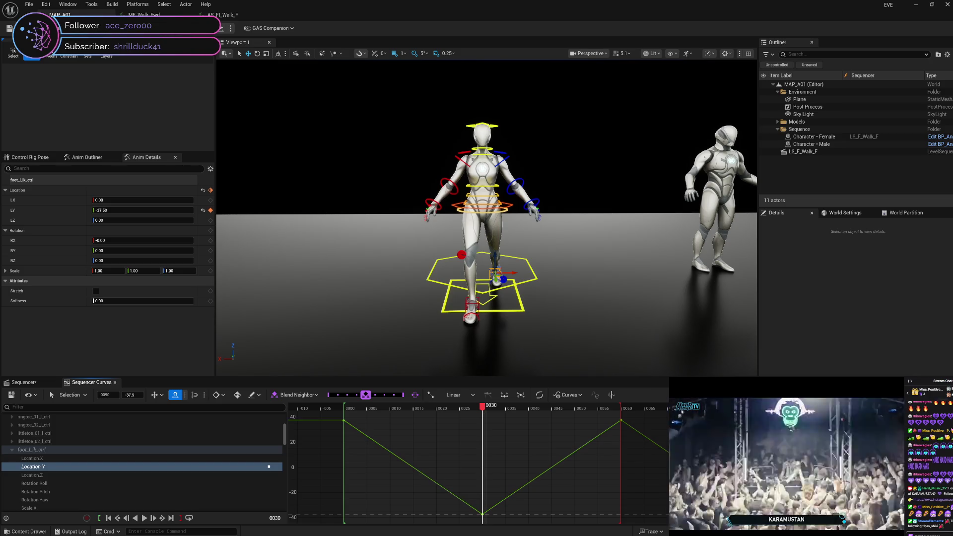
Step: Reselect the frame-30 low key and frame-60 high key together
{"action": "right_click", "coordinate": [764, 273]}
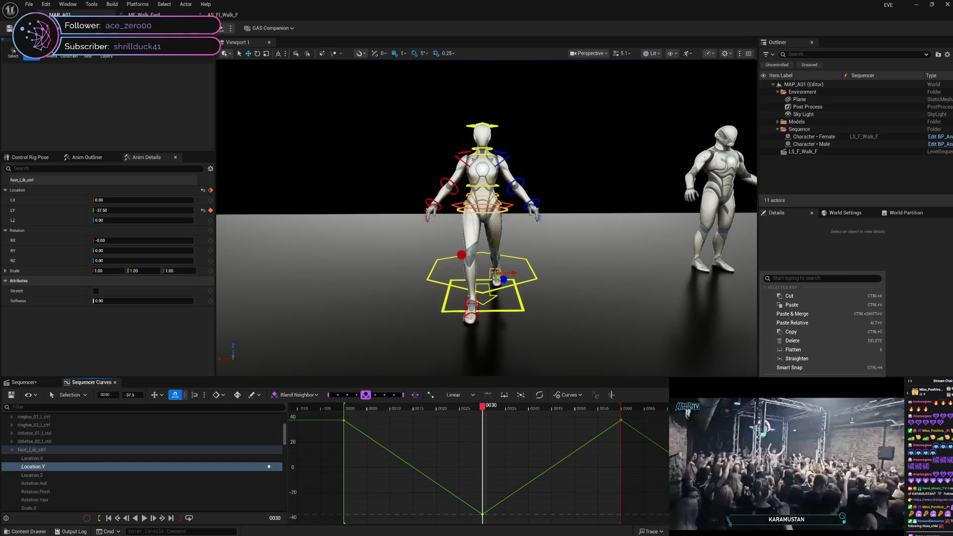
{"action": "key", "text": "Escape"}
{"action": "left_click", "coordinate": [479, 515]}
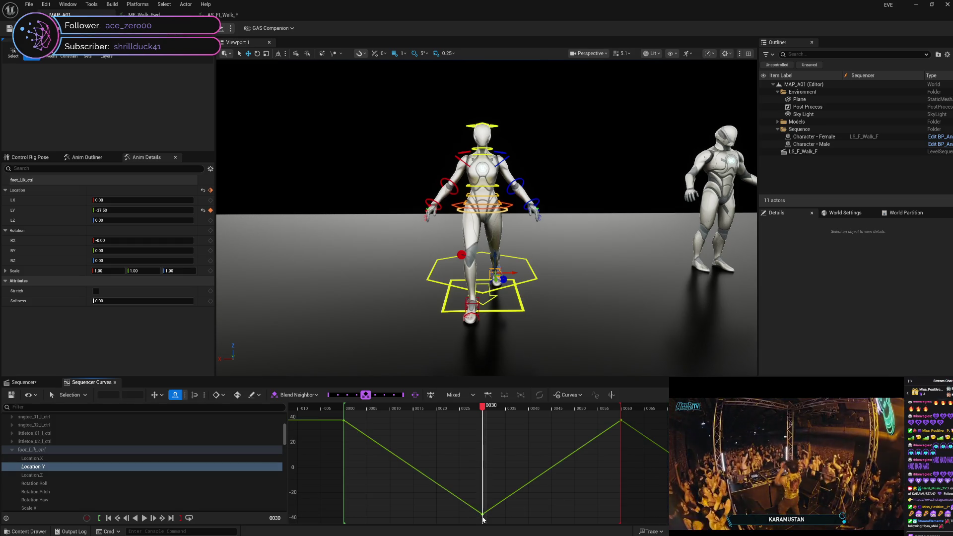
{"action": "mouse_move", "coordinate": [483, 515]}
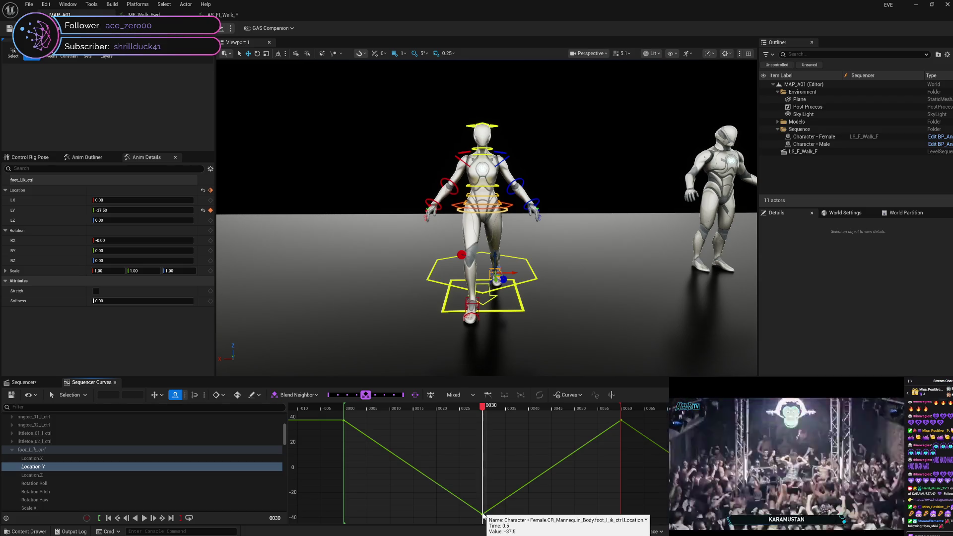
{"action": "left_click", "coordinate": [483, 515]}
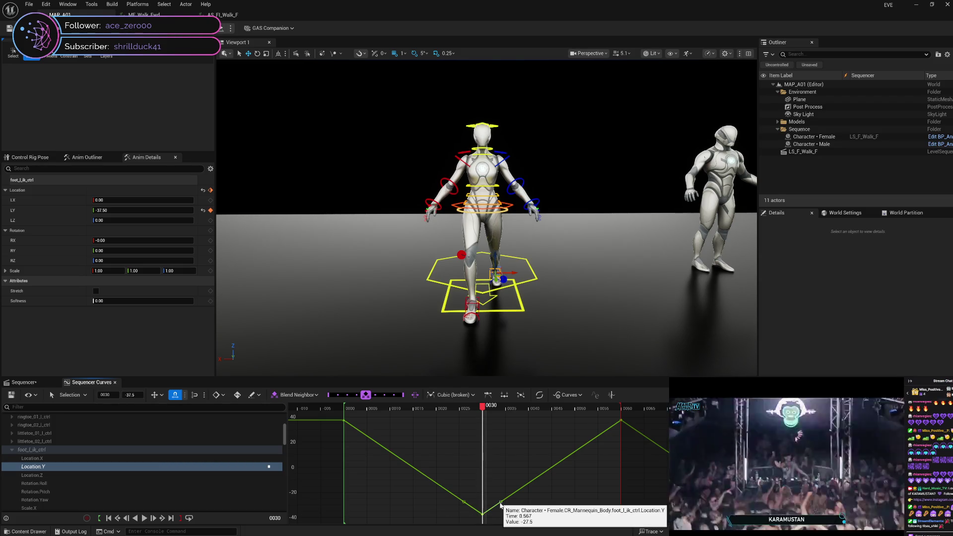
{"action": "mouse_move", "coordinate": [622, 422]}
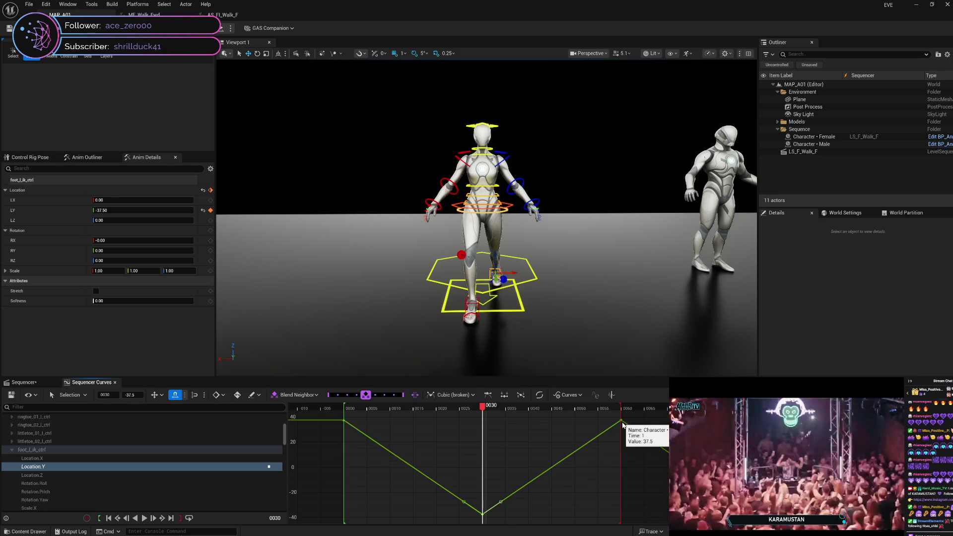
{"action": "left_click", "coordinate": [621, 421], "text": "shift"}
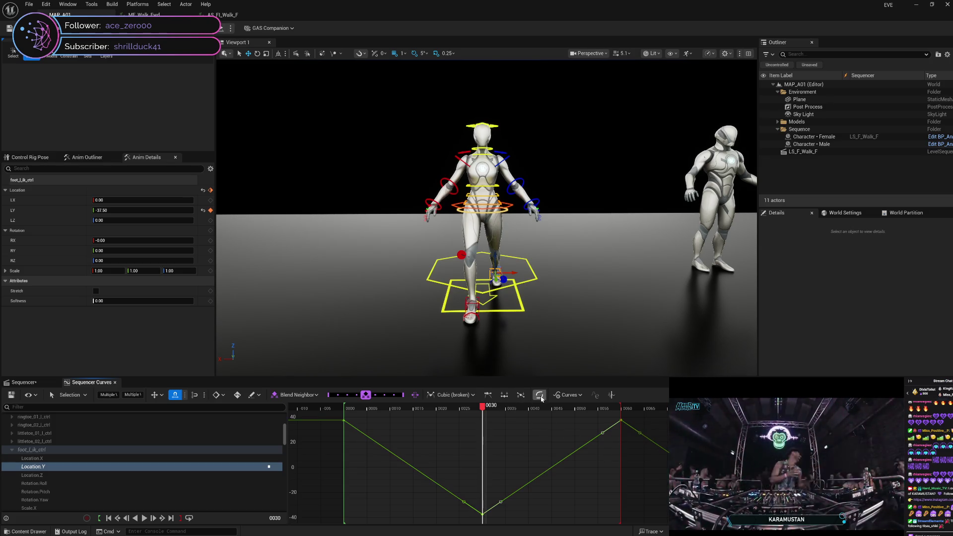
Step: Apply Ease In Out Quadratic to the left foot stride curve between the frame-30 and frame-60 keys
{"action": "left_click", "coordinate": [488, 395]}
{"action": "left_click", "coordinate": [607, 461]}
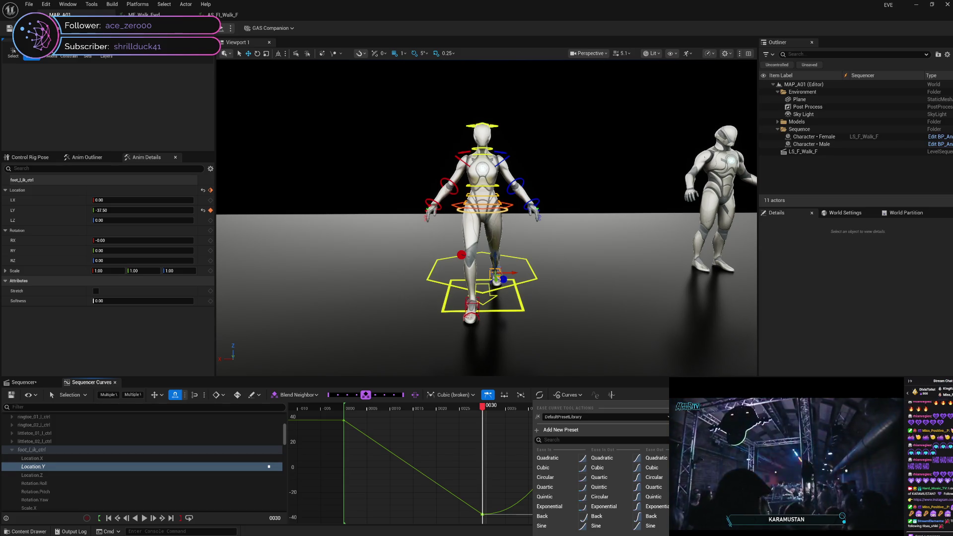
{"action": "left_click", "coordinate": [659, 398]}
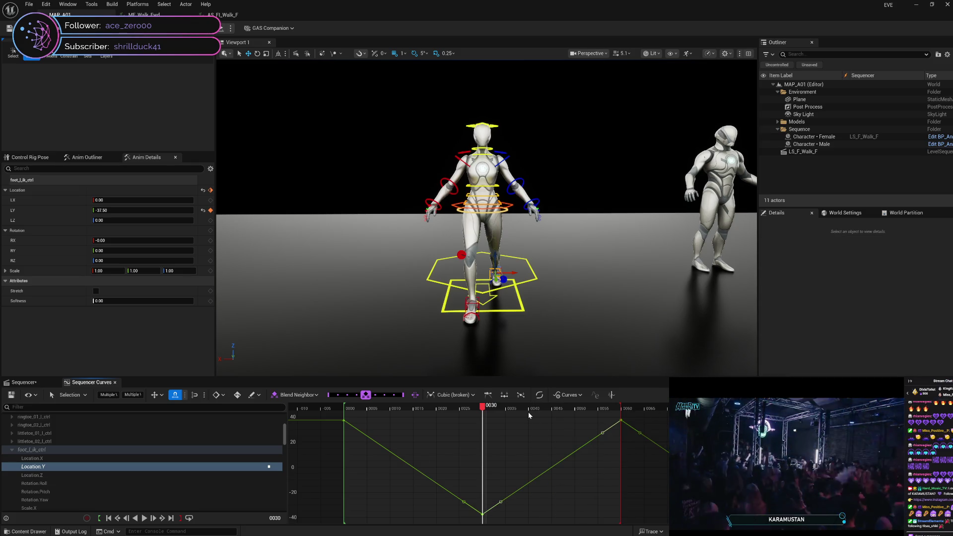
{"action": "left_click", "coordinate": [539, 397]}
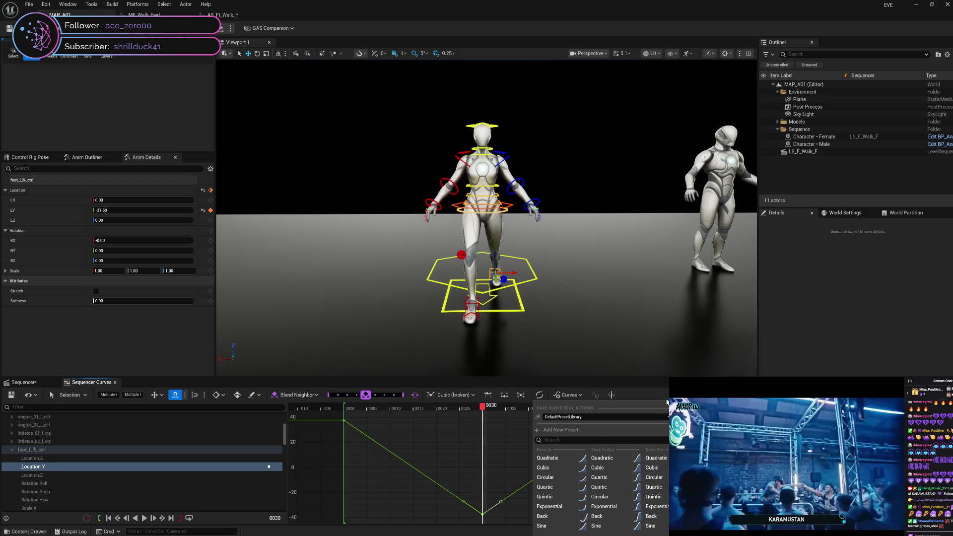
{"action": "left_click", "coordinate": [612, 396]}
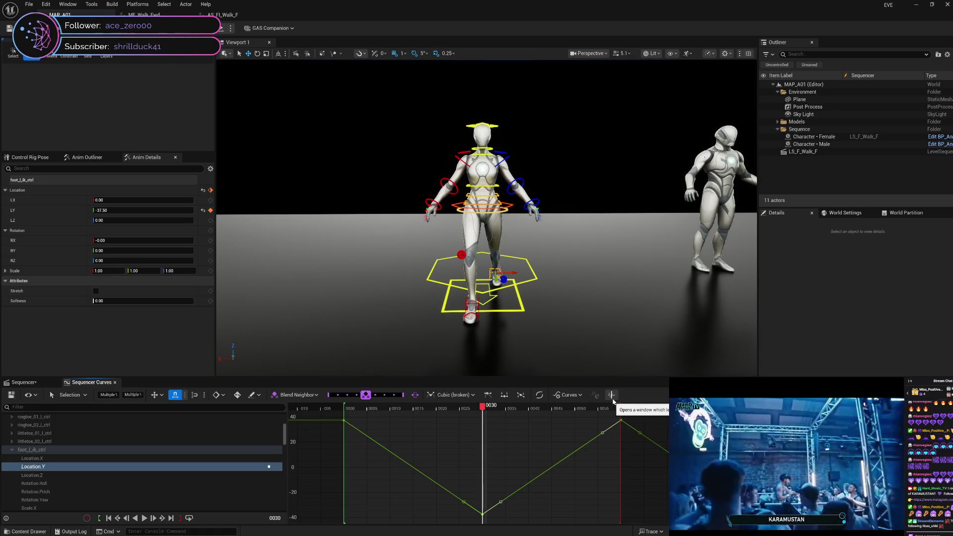
{"action": "left_click", "coordinate": [613, 397]}
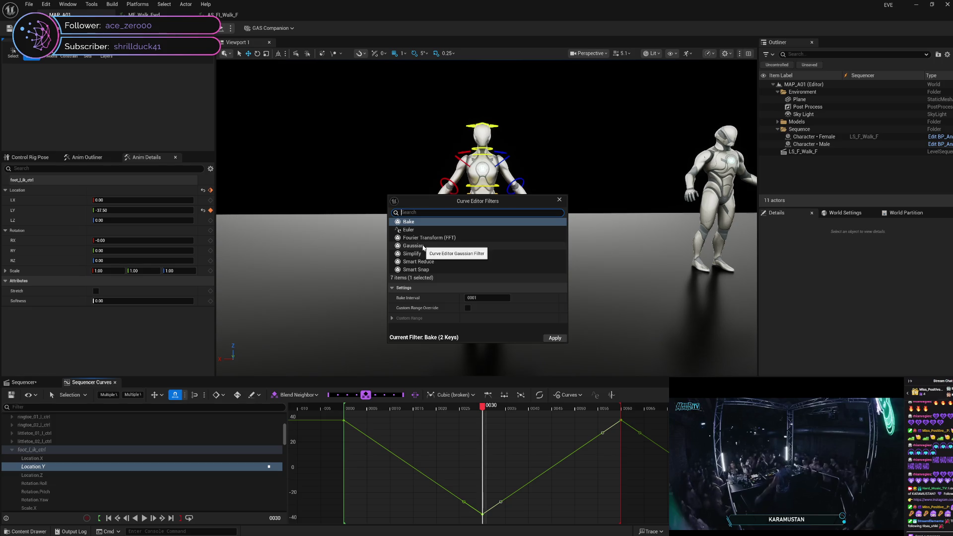
{"action": "left_click", "coordinate": [560, 201]}
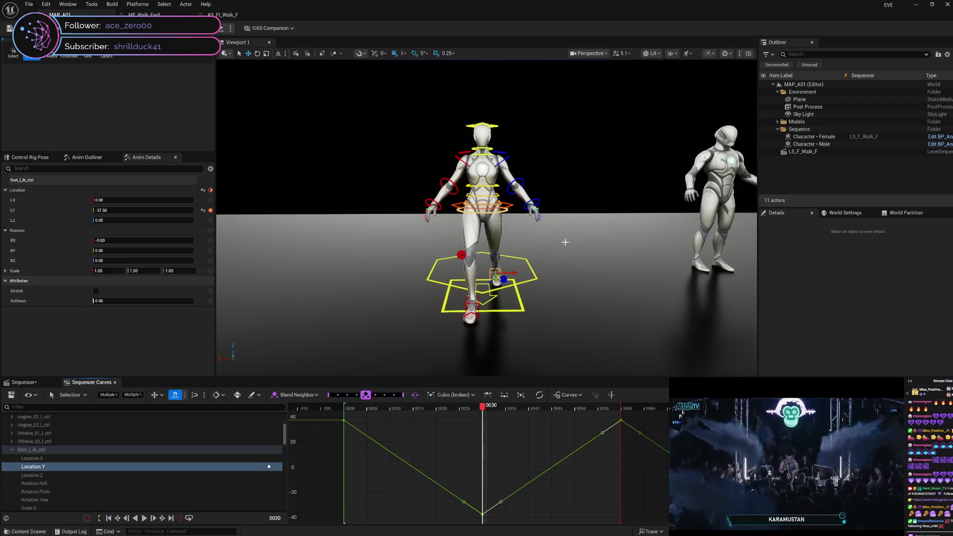
Step: Straighten the selected foot_l_ik_ctrl Location Y key tangents so the curve runs in straight lines
{"action": "right_click", "coordinate": [603, 435]}
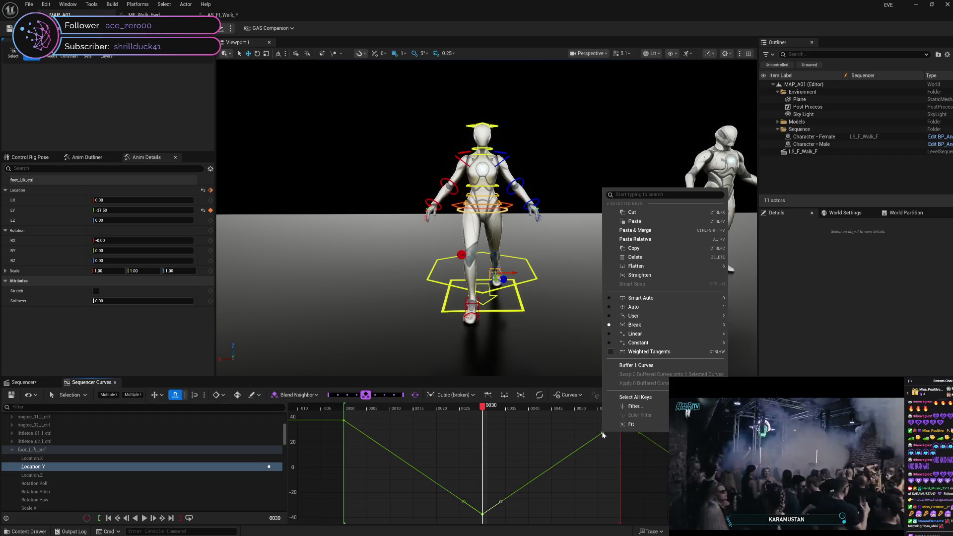
{"action": "key", "text": "Escape"}
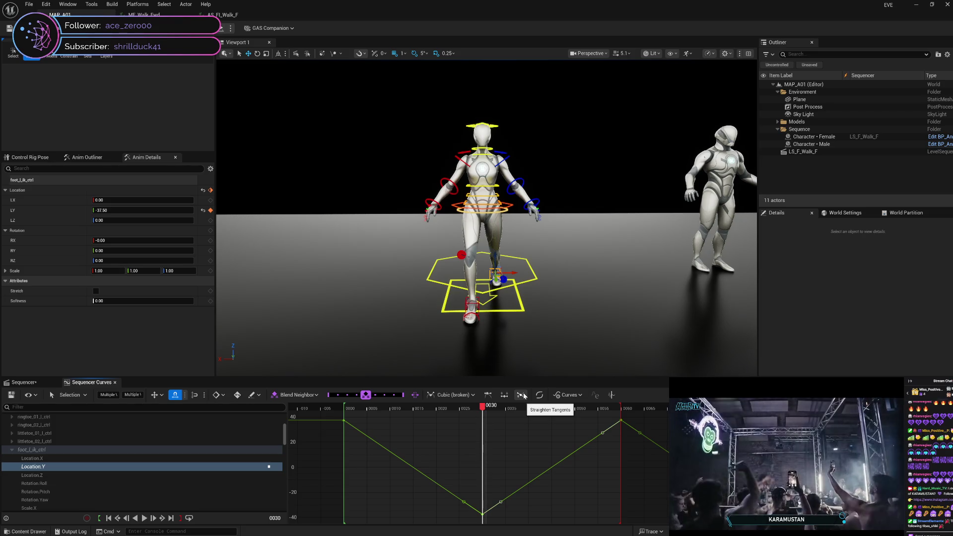
{"action": "left_click", "coordinate": [524, 396]}
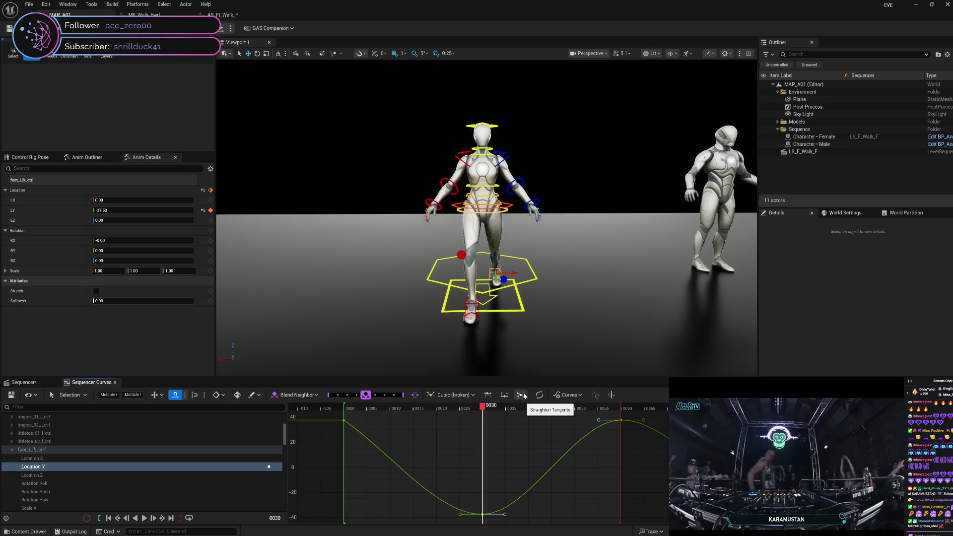
{"action": "key", "text": "ctrl+z"}
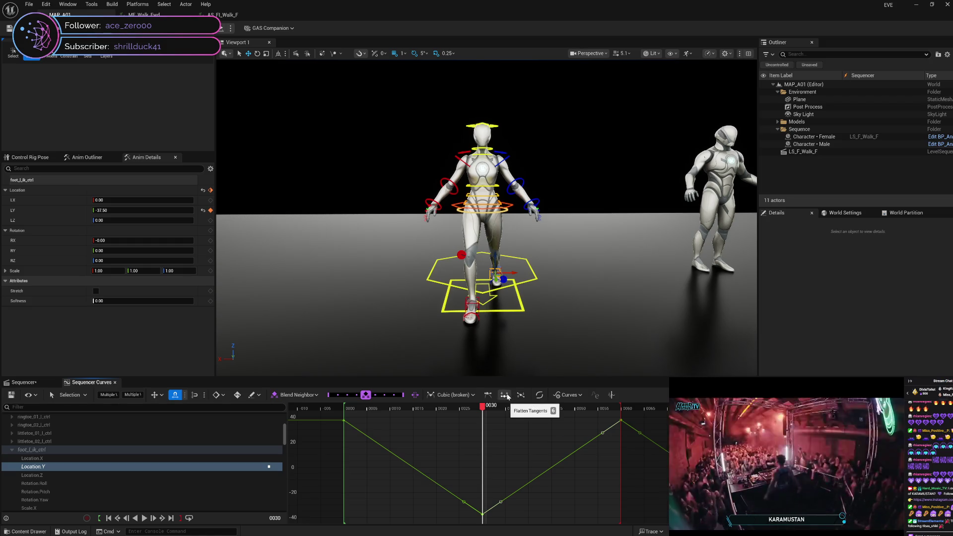
{"action": "left_click", "coordinate": [507, 396]}
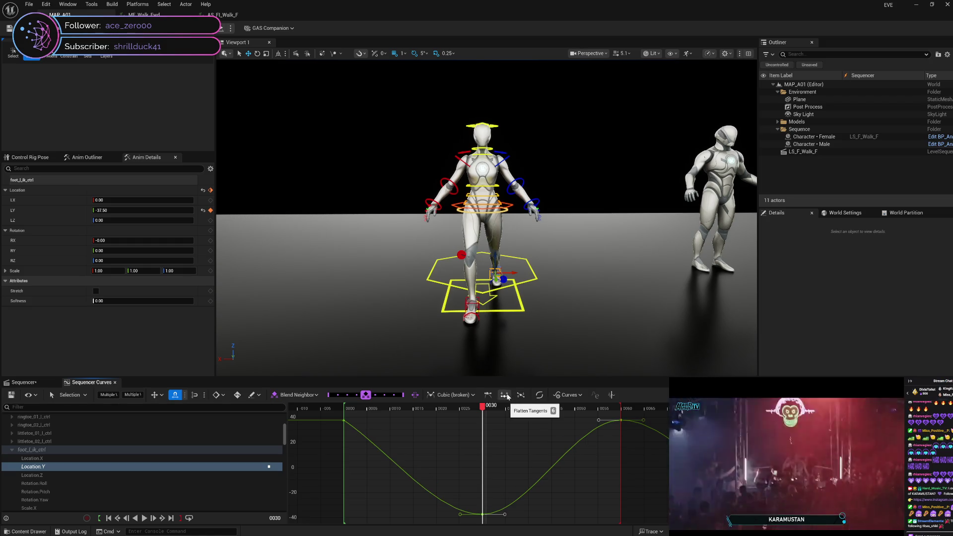
{"action": "left_click", "coordinate": [520, 397]}
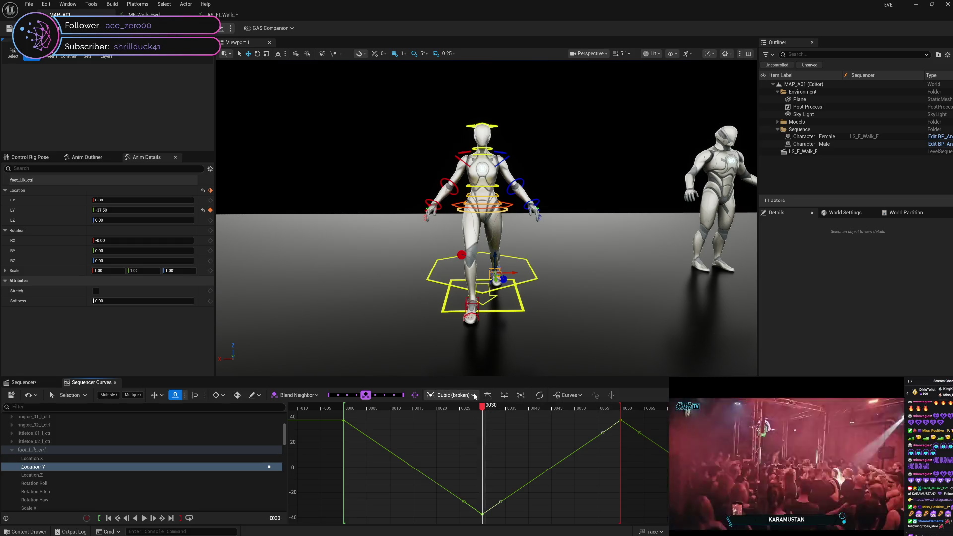
{"action": "left_click", "coordinate": [452, 396]}
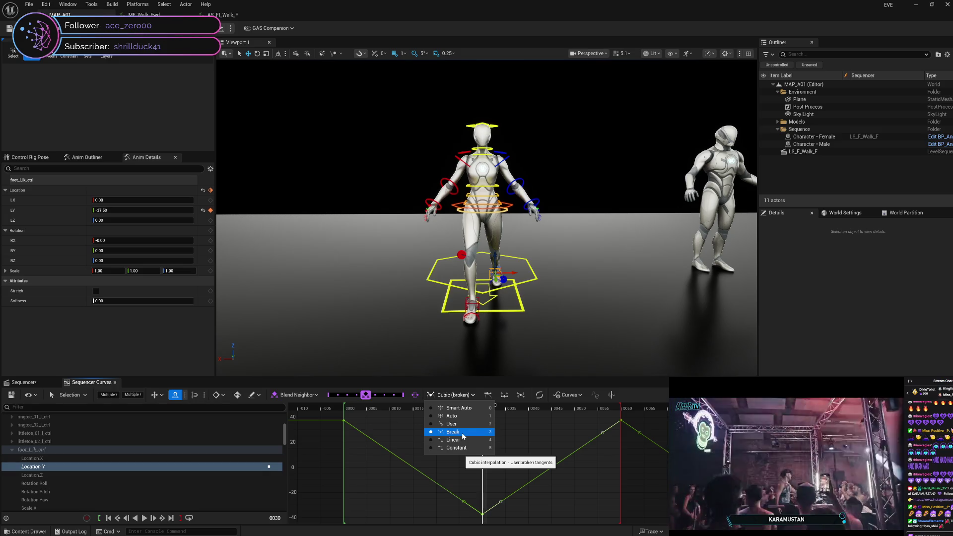
{"action": "left_click", "coordinate": [462, 436]}
{"action": "left_click", "coordinate": [453, 395]}
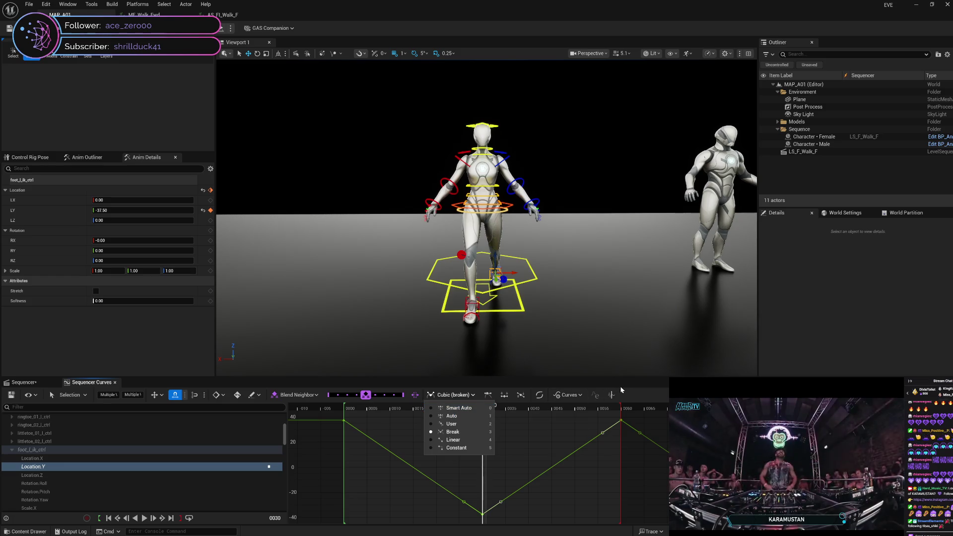
{"action": "left_click", "coordinate": [453, 432]}
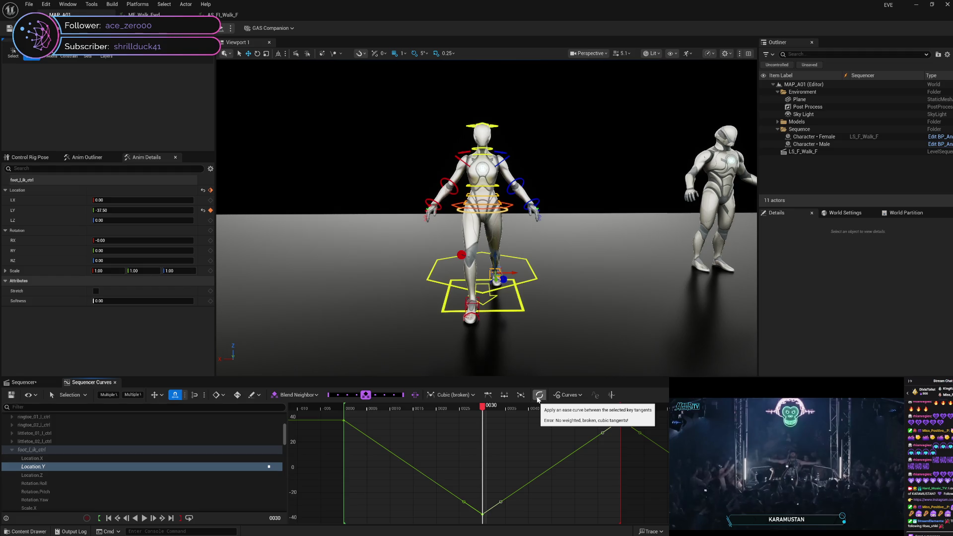
{"action": "left_click", "coordinate": [535, 509]}
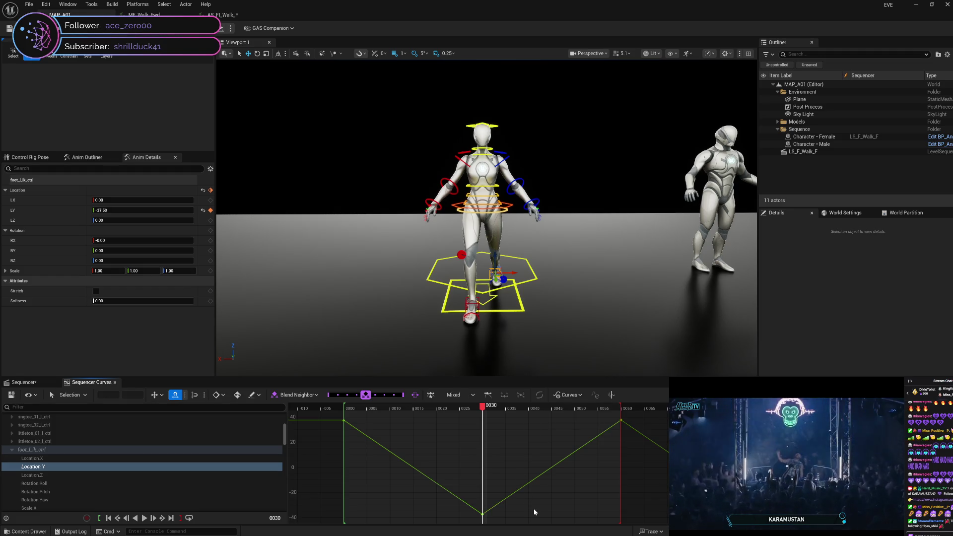
{"action": "left_click", "coordinate": [482, 514]}
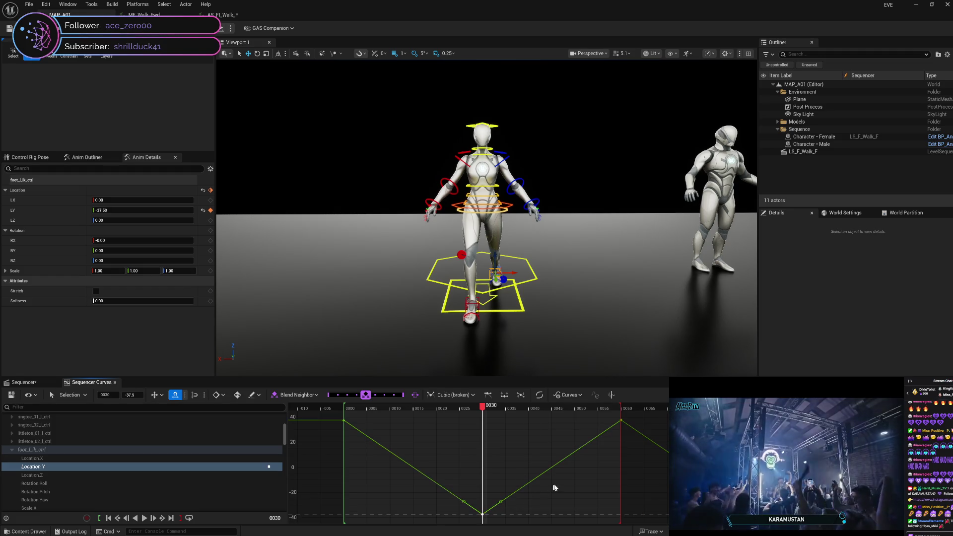
{"action": "left_click", "coordinate": [620, 421], "text": "shift"}
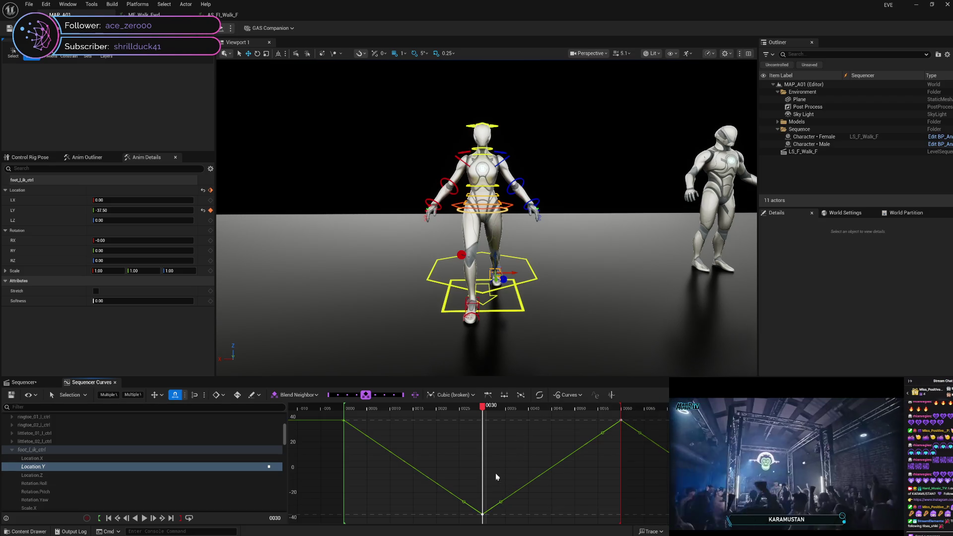
{"action": "mouse_move", "coordinate": [489, 425]}
{"action": "left_mouse_down"}
{"action": "mouse_move", "coordinate": [529, 482]}
{"action": "mouse_move", "coordinate": [614, 524]}
{"action": "left_mouse_up"}
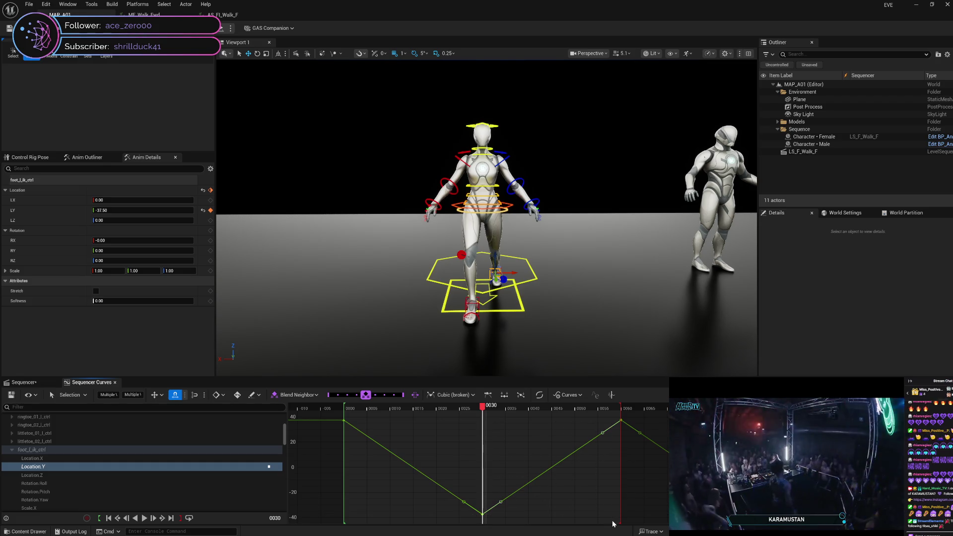
{"action": "left_click", "coordinate": [539, 395]}
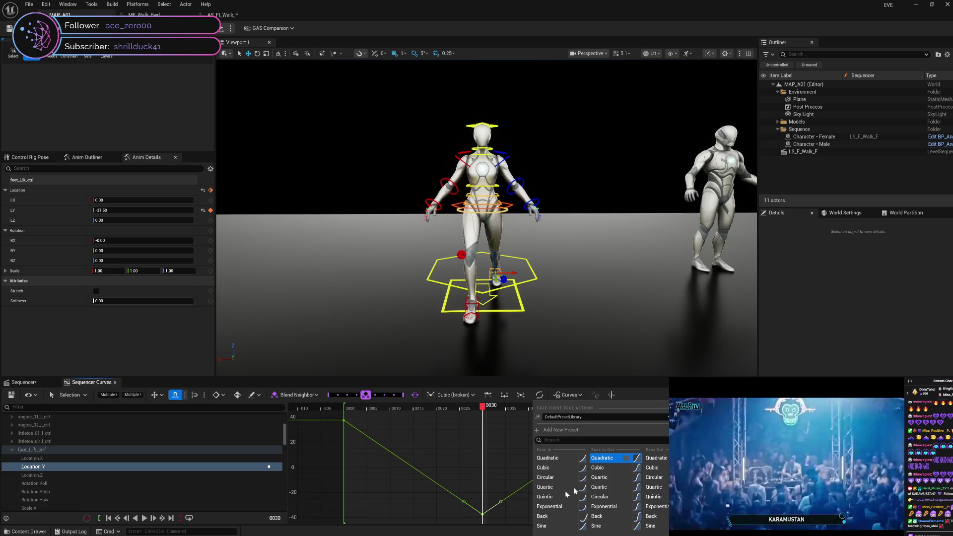
{"action": "left_click", "coordinate": [483, 515]}
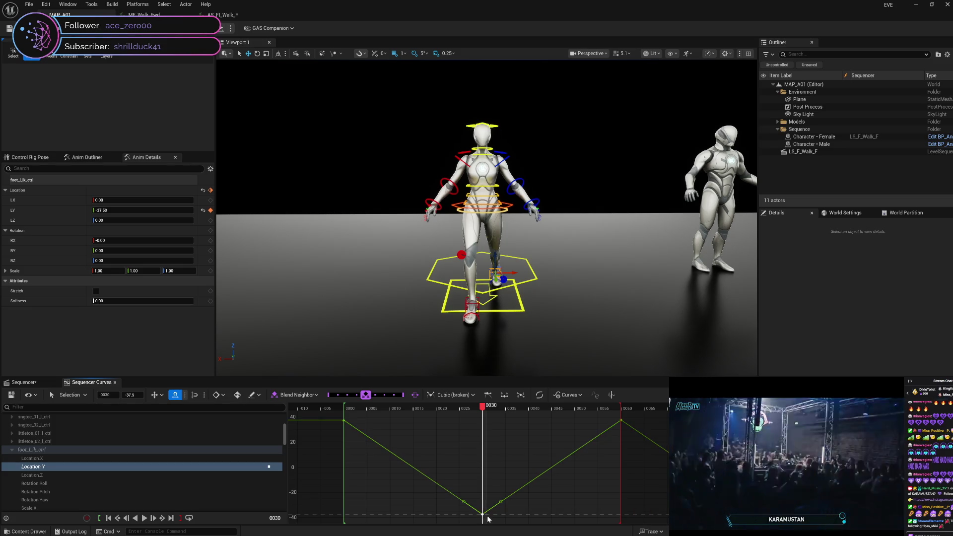
{"action": "left_click", "coordinate": [512, 505]}
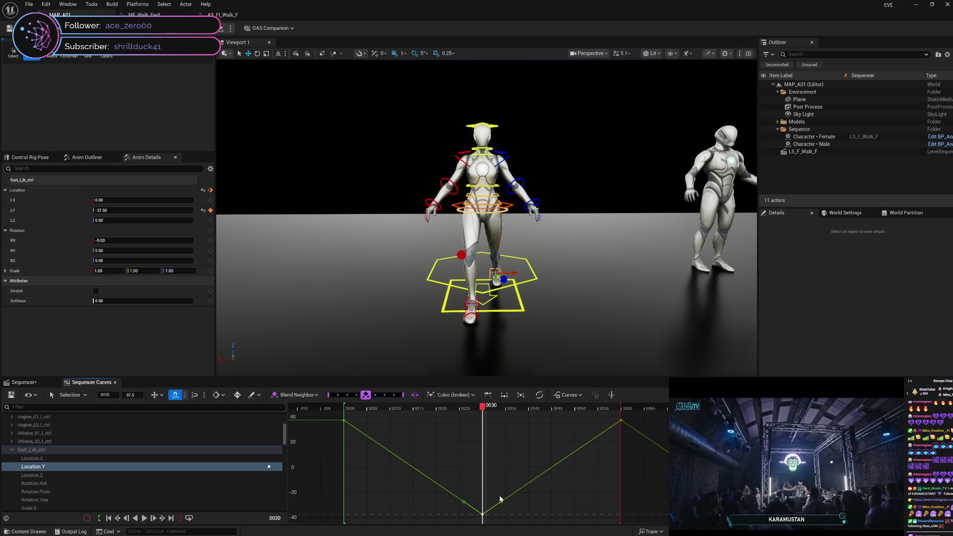
{"action": "left_click", "coordinate": [620, 421], "text": "shift"}
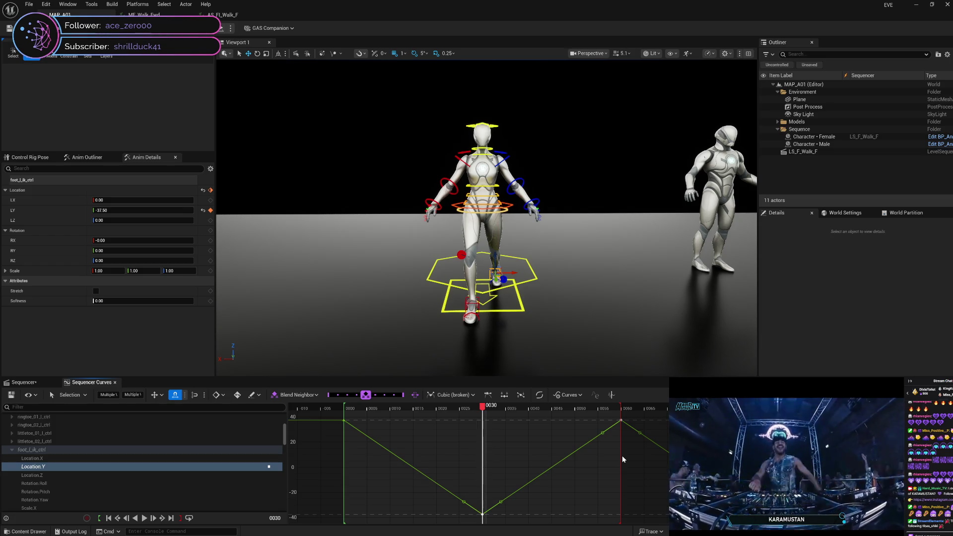
{"action": "left_click", "coordinate": [553, 482]}
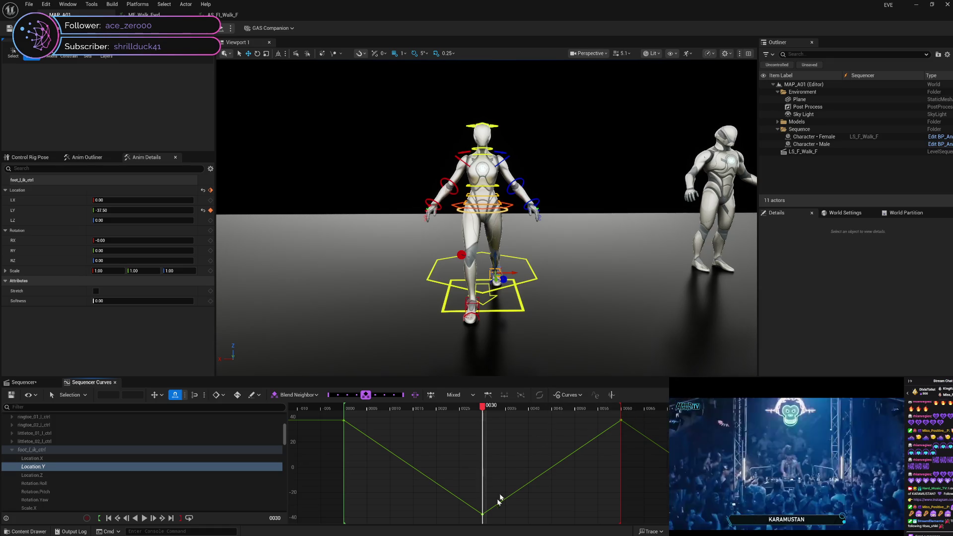
{"action": "left_click", "coordinate": [482, 514]}
{"action": "left_click", "coordinate": [540, 394]}
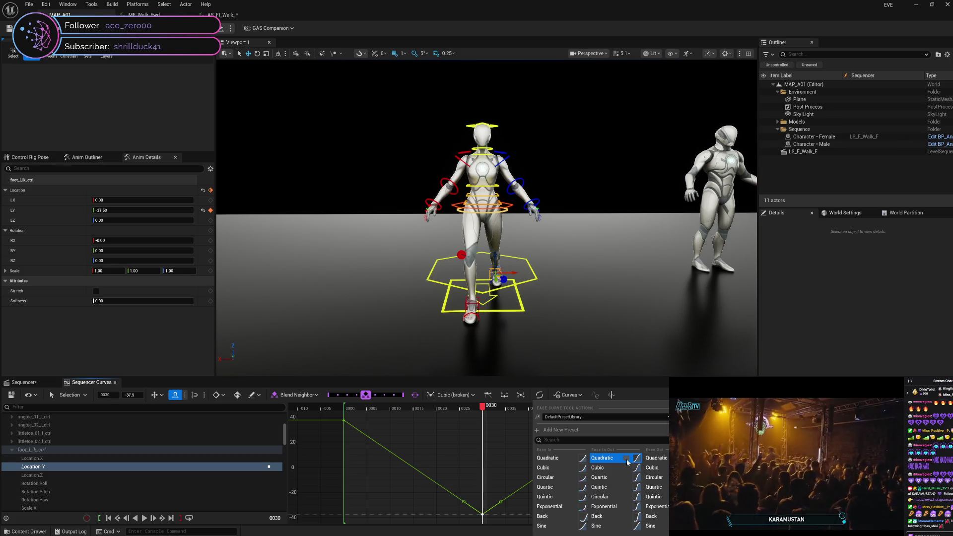
{"action": "left_click", "coordinate": [503, 469]}
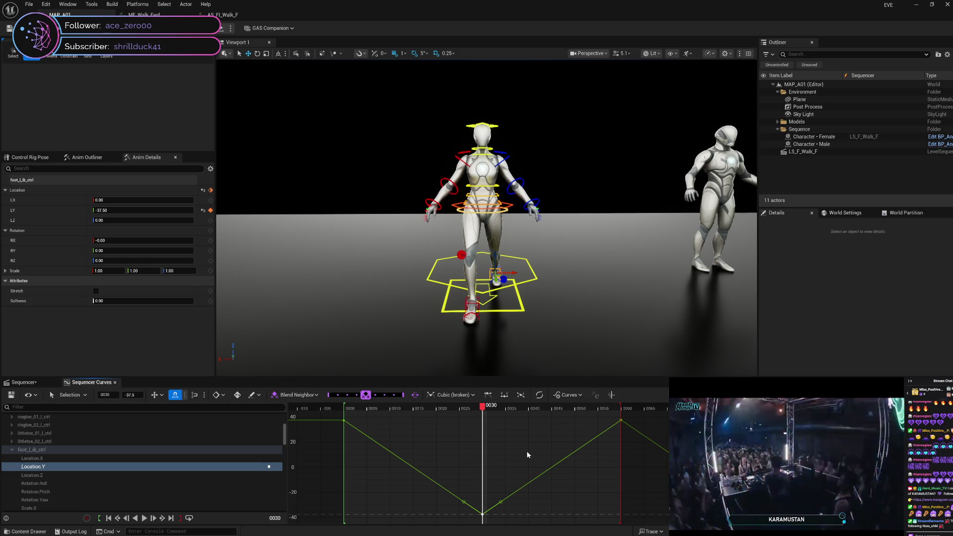
{"action": "left_click", "coordinate": [482, 518]}
{"action": "left_click", "coordinate": [482, 518]}
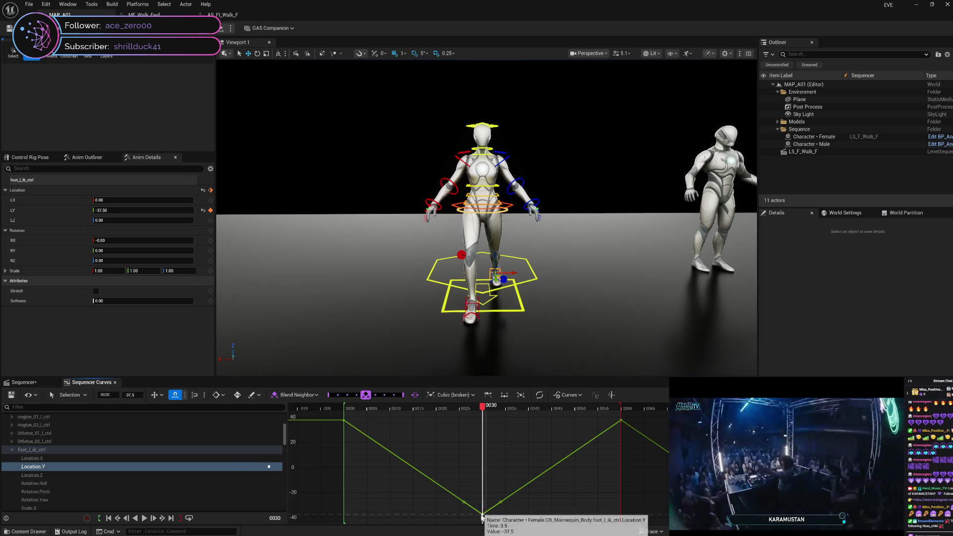
{"action": "right_click", "coordinate": [483, 517]}
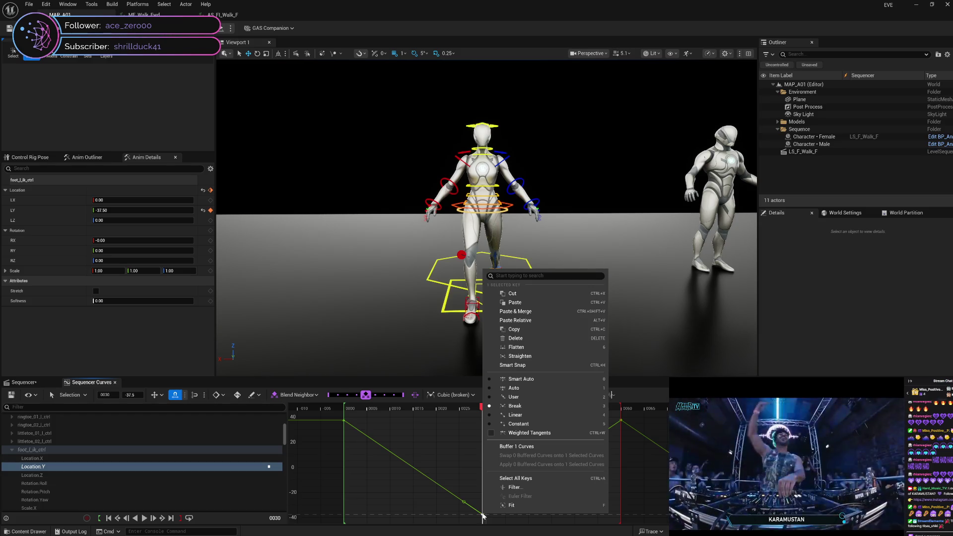
Step: Set the selected keys to Break tangents in the interpolation dropdown
{"action": "left_click", "coordinate": [457, 509]}
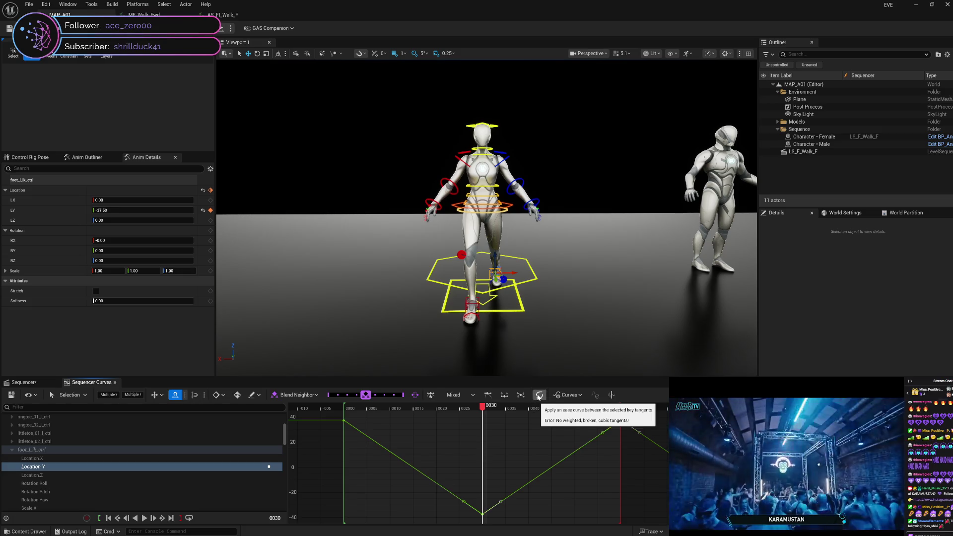
{"action": "mouse_move", "coordinate": [483, 516]}
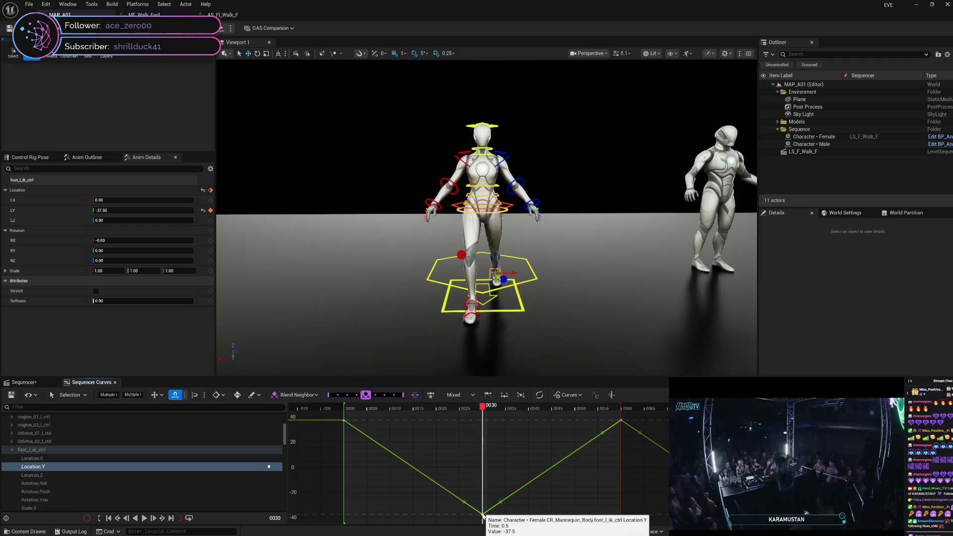
{"action": "left_click", "coordinate": [430, 394]}
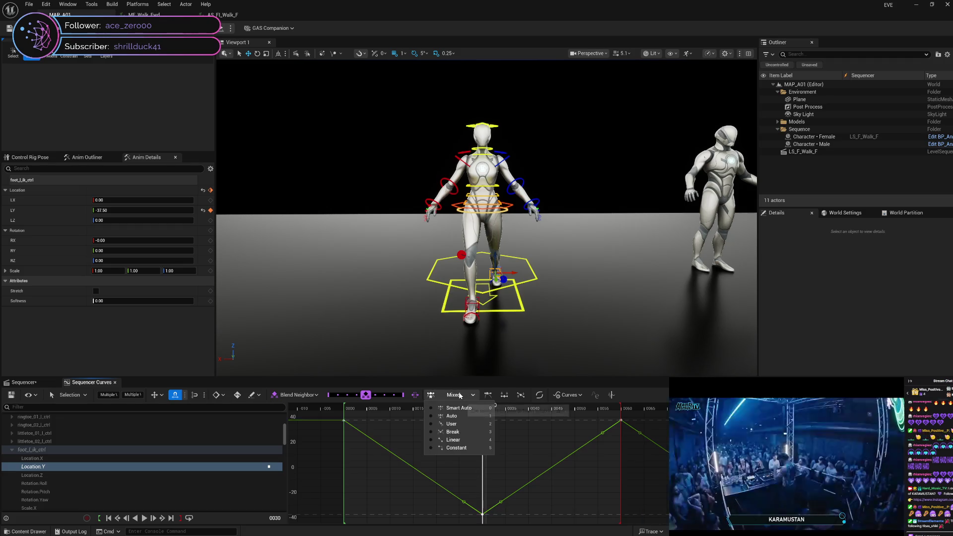
{"action": "left_click", "coordinate": [452, 431]}
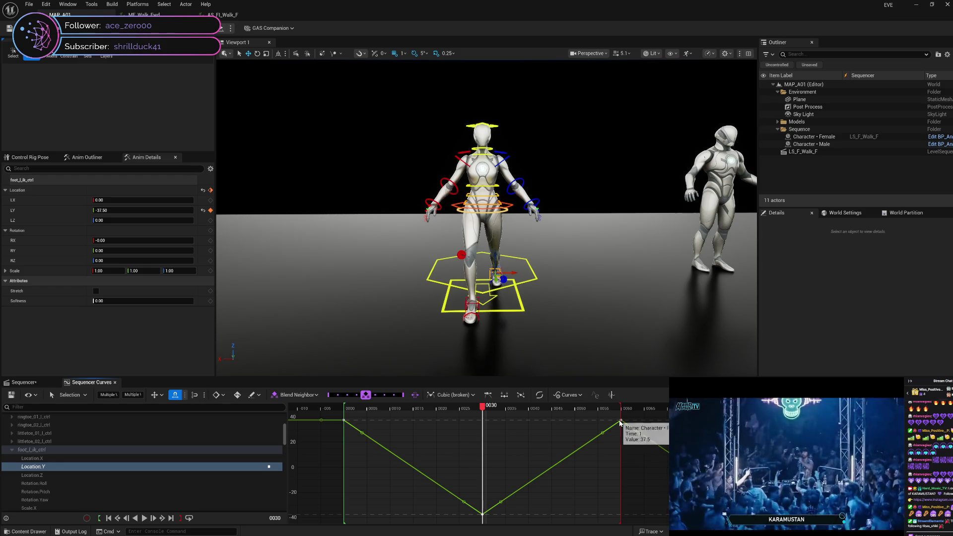
Step: Turn on Weighted Tangents for the bottom key at frame 30
{"action": "left_click", "coordinate": [600, 474]}
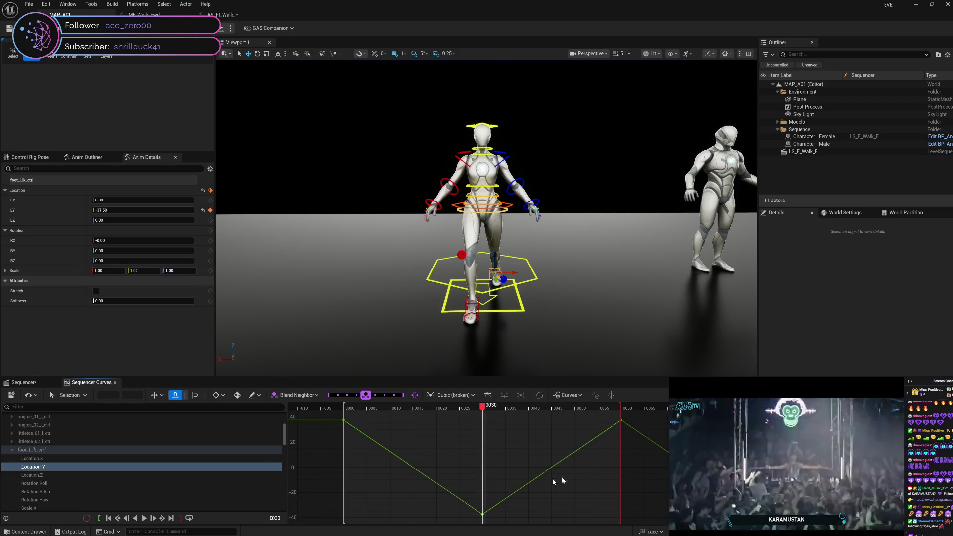
{"action": "left_click", "coordinate": [484, 514]}
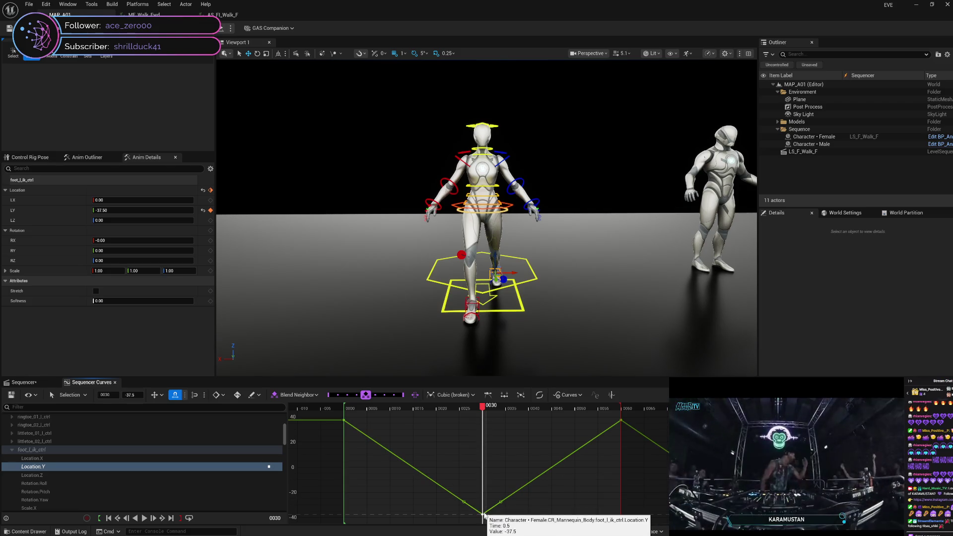
{"action": "left_click", "coordinate": [540, 396]}
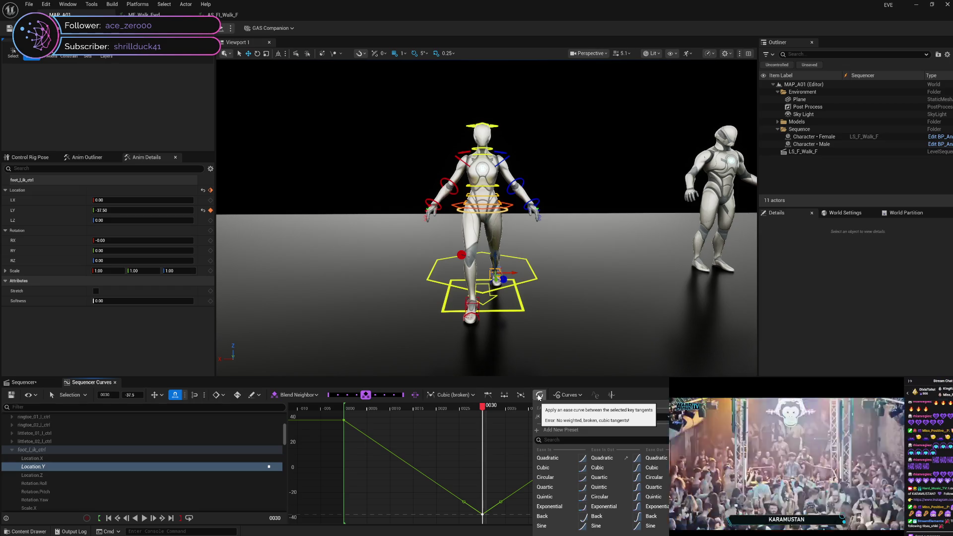
{"action": "left_click", "coordinate": [503, 483]}
{"action": "right_click", "coordinate": [483, 515]}
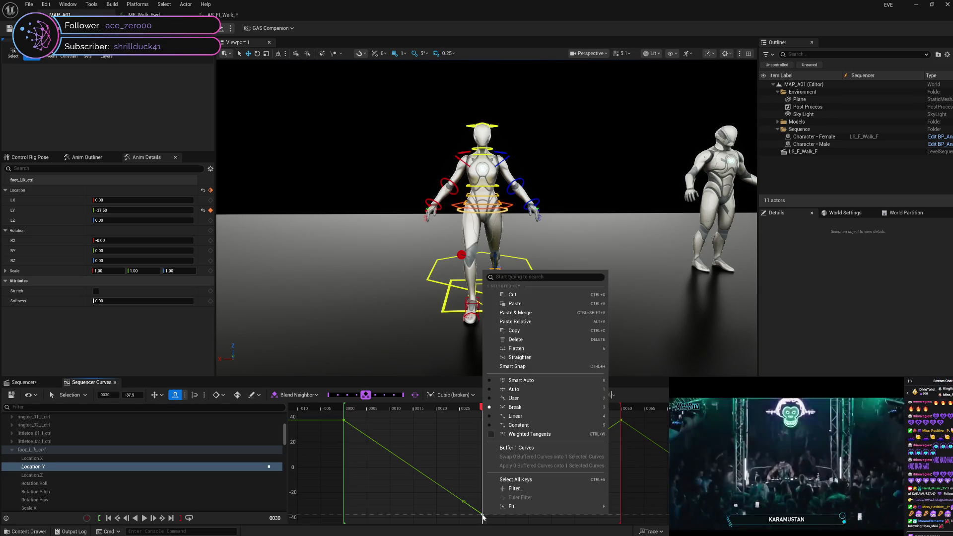
{"action": "left_click", "coordinate": [491, 434]}
{"action": "left_click", "coordinate": [594, 439]}
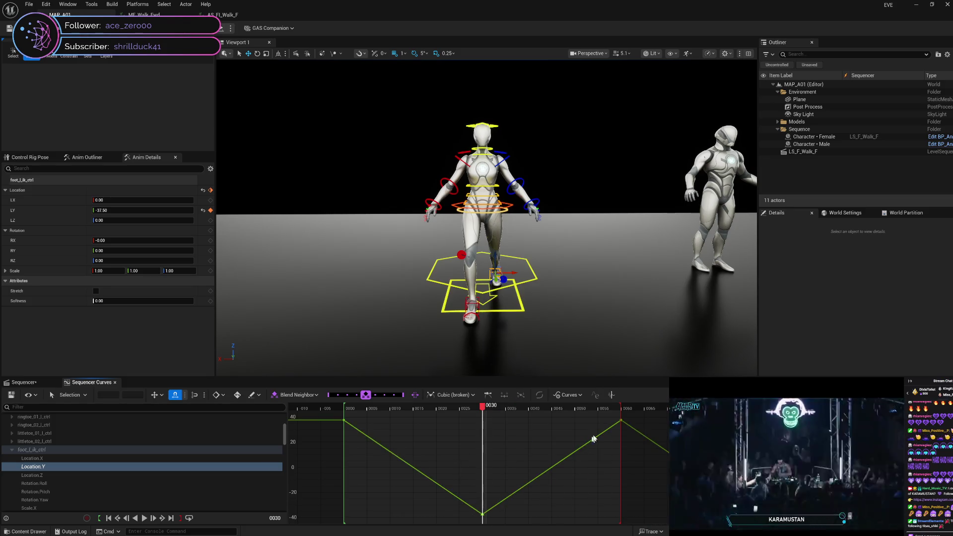
{"action": "right_click", "coordinate": [622, 422]}
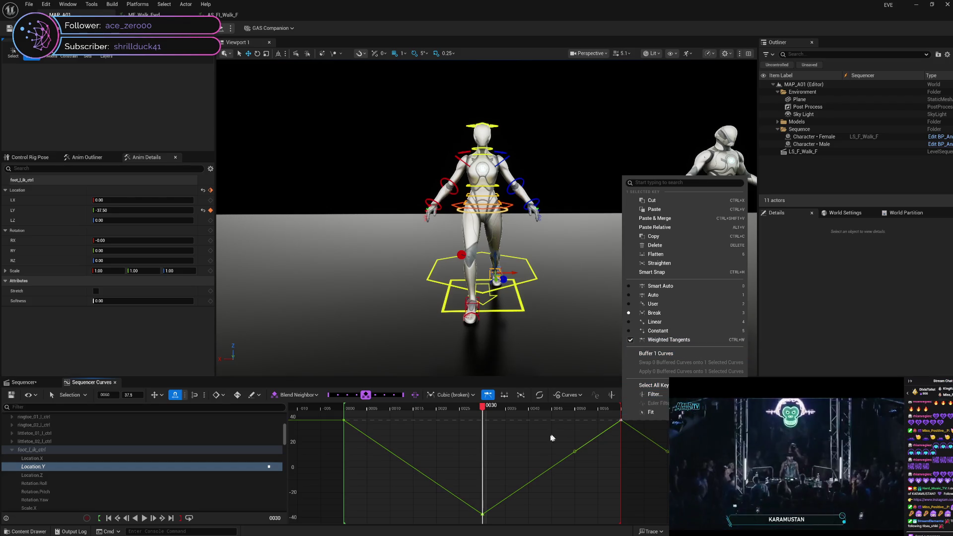
Step: Select all curve keys, delete and restore them, then add a key on the rising segment
{"action": "left_click", "coordinate": [527, 456]}
{"action": "left_click", "coordinate": [482, 515]}
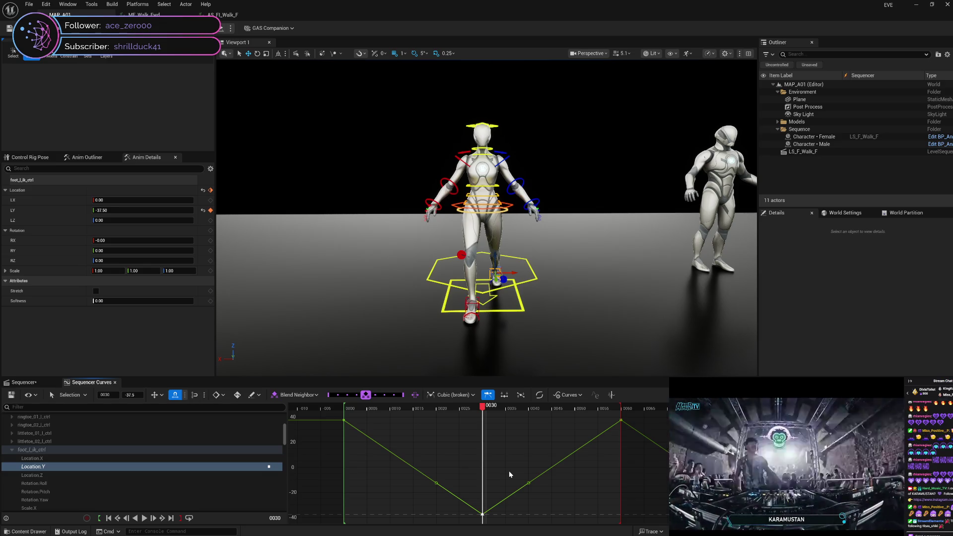
{"action": "mouse_move", "coordinate": [483, 515]}
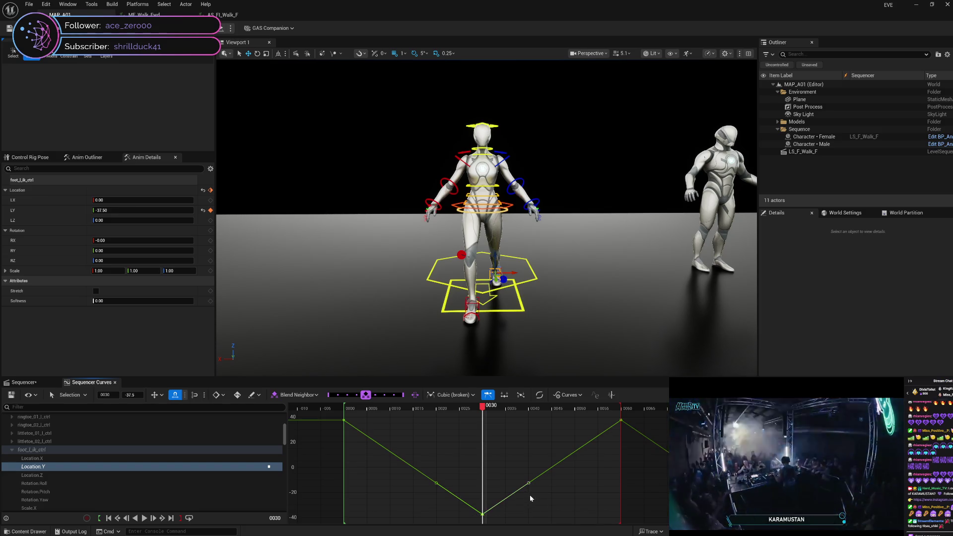
{"action": "right_click", "coordinate": [483, 516]}
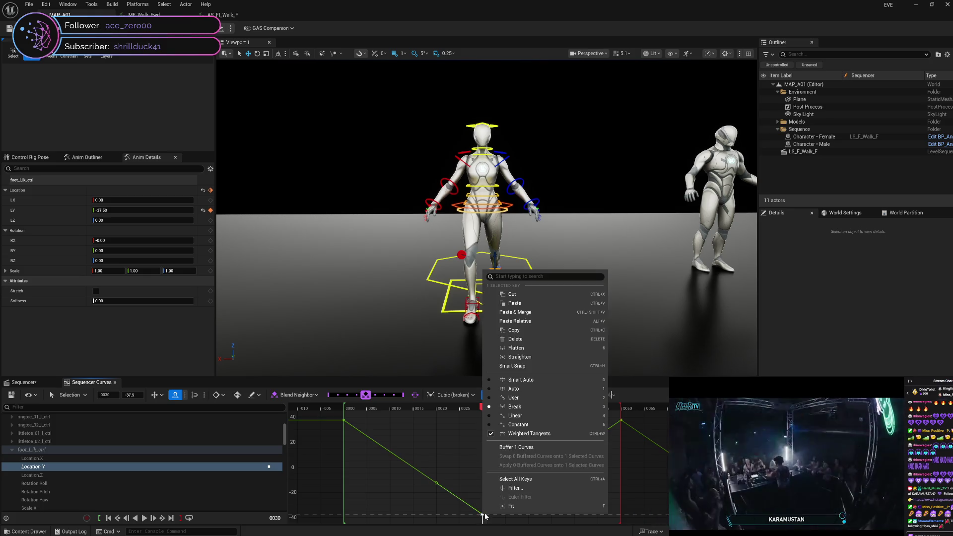
{"action": "left_click", "coordinate": [514, 479]}
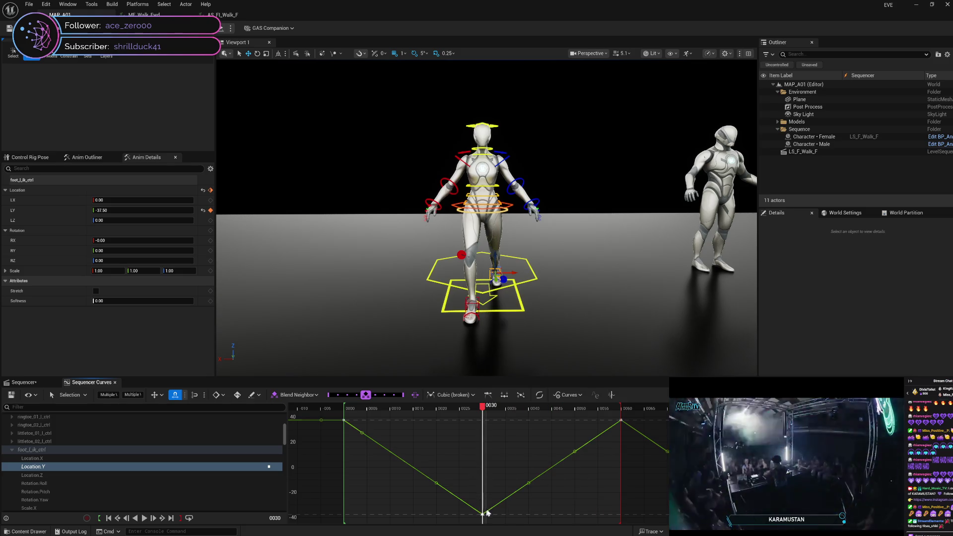
{"action": "mouse_move", "coordinate": [528, 485]}
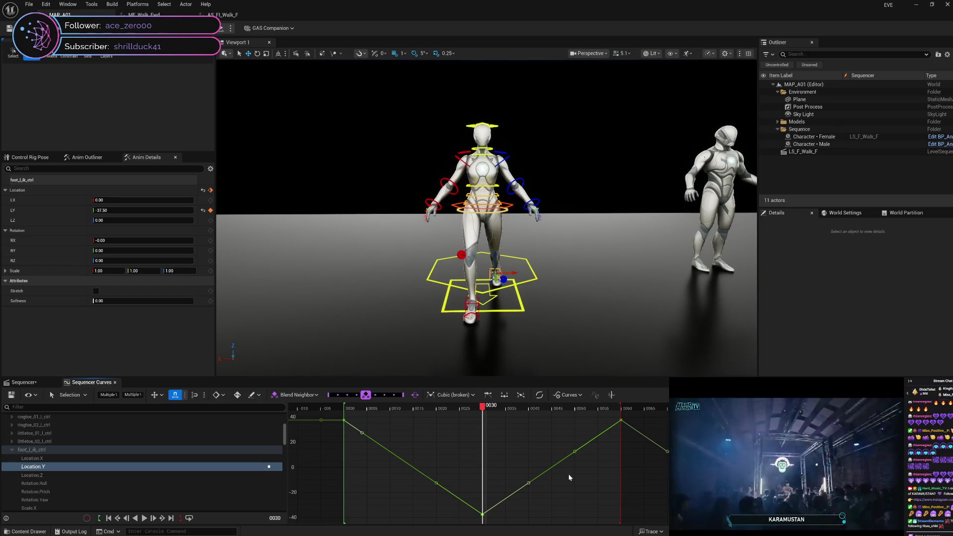
{"action": "key", "text": "Delete"}
{"action": "key", "text": "ctrl+z"}
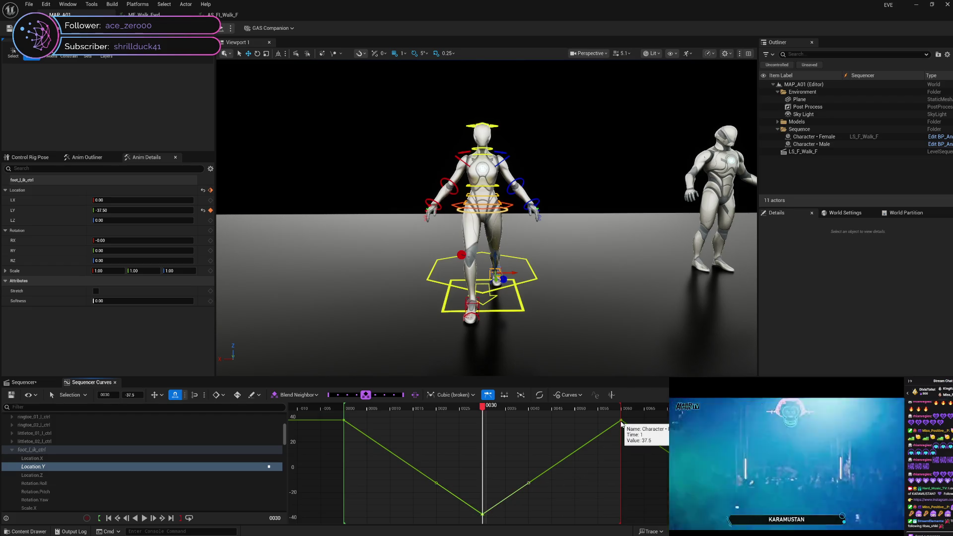
{"action": "middle_click", "coordinate": [575, 451]}
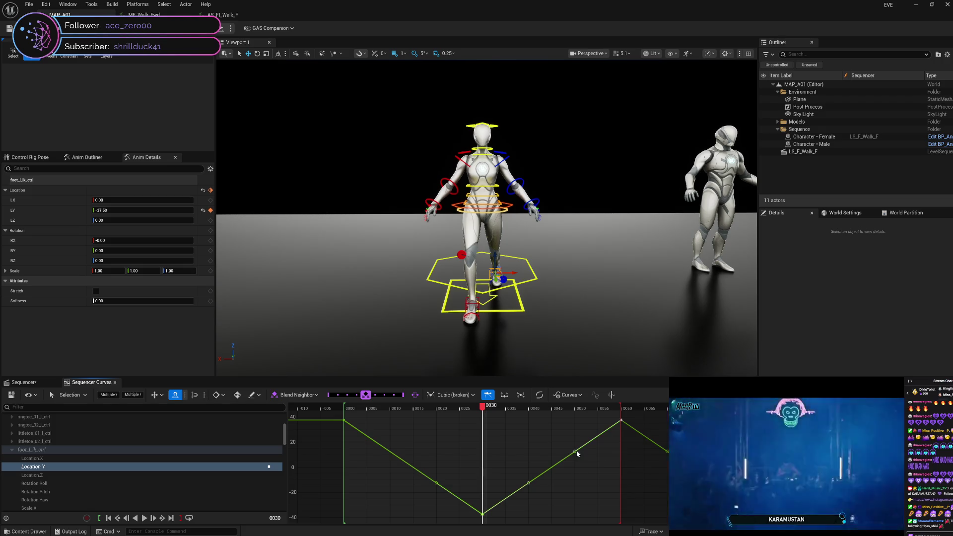
{"action": "mouse_move", "coordinate": [622, 424]}
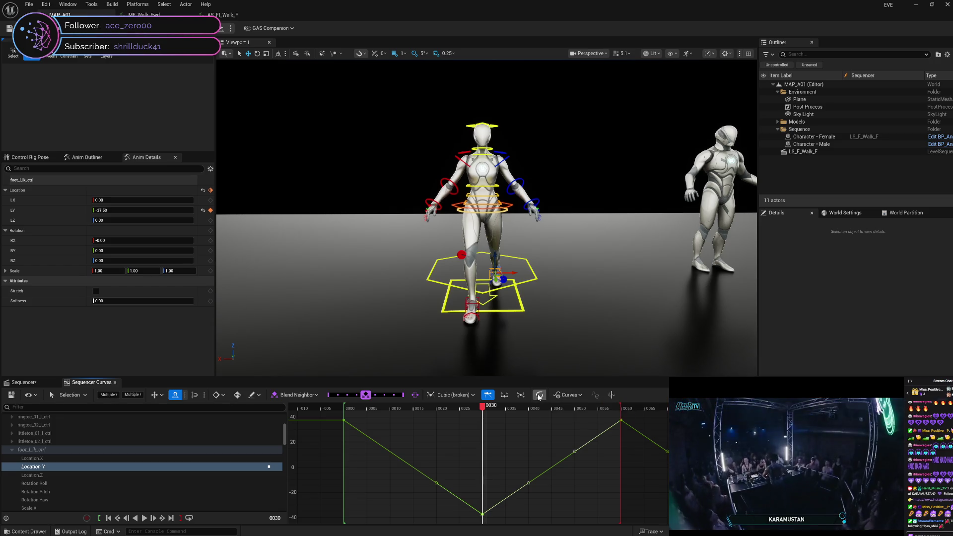
Step: Apply an Ease In Out Quadratic preset to the selected curve segment
{"action": "left_click", "coordinate": [539, 395]}
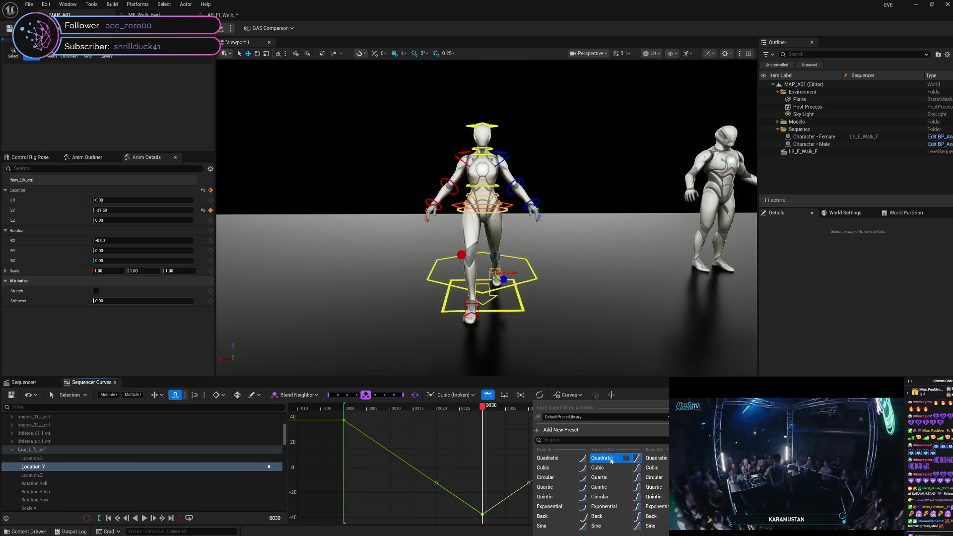
{"action": "left_click", "coordinate": [611, 461]}
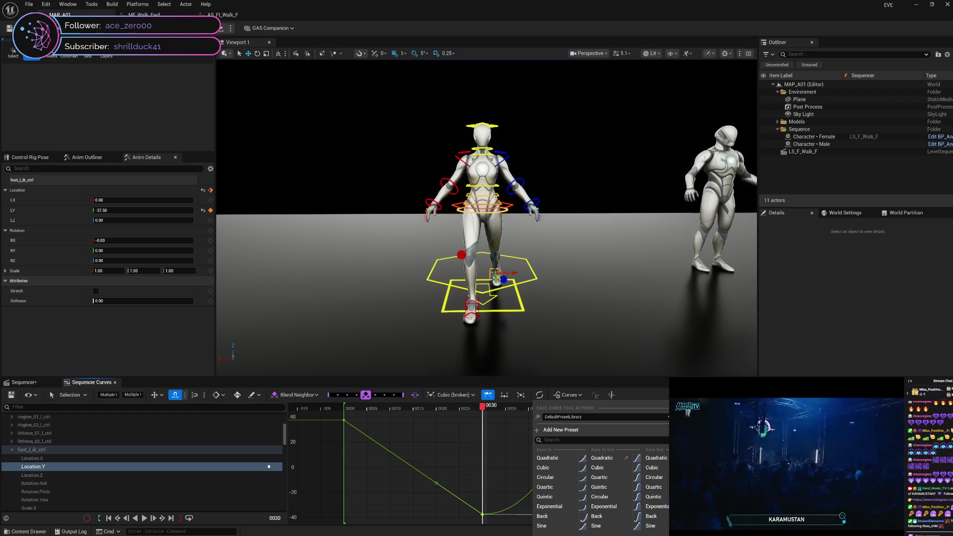
{"action": "left_click", "coordinate": [647, 425]}
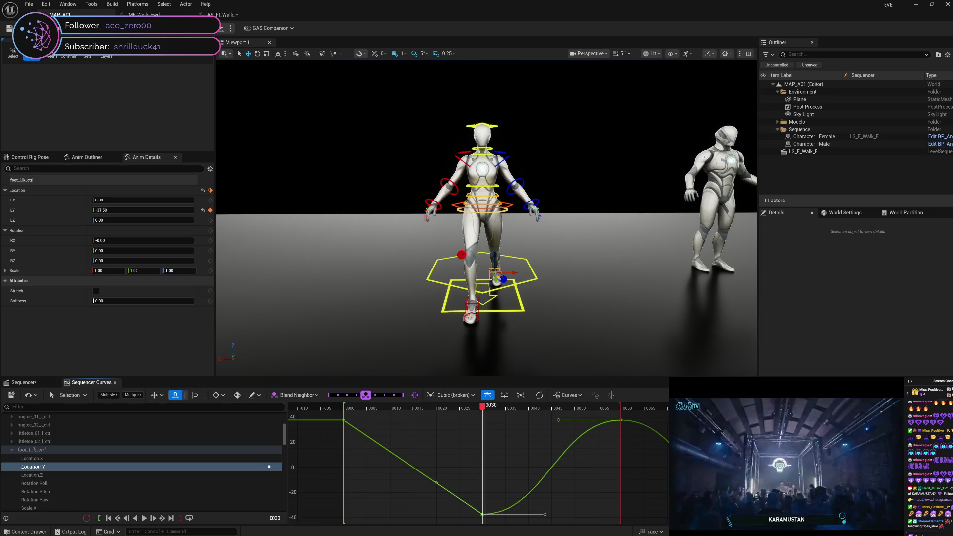
Step: Set the selected keys' interpolation to Linear with the 4 shortcut
{"action": "right_click", "coordinate": [684, 427]}
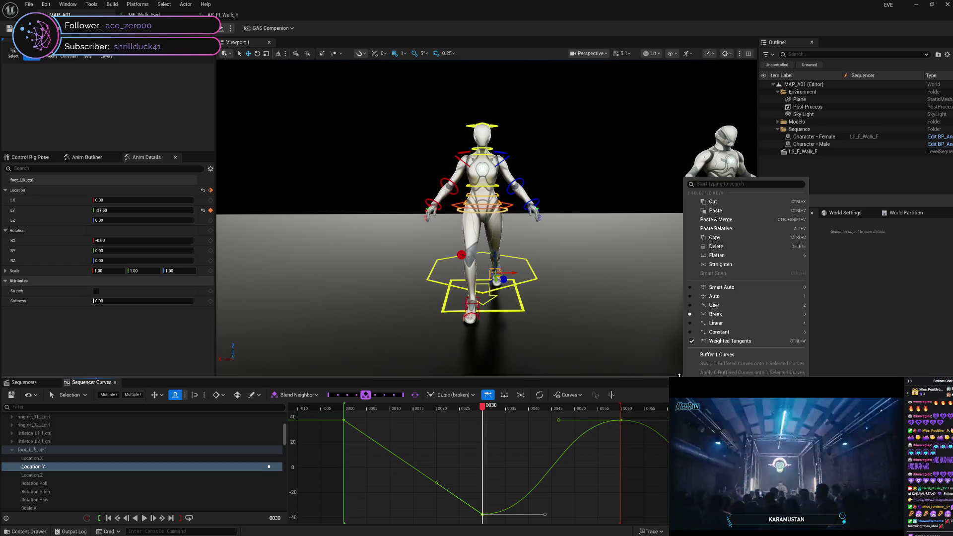
{"action": "left_click", "coordinate": [641, 397]}
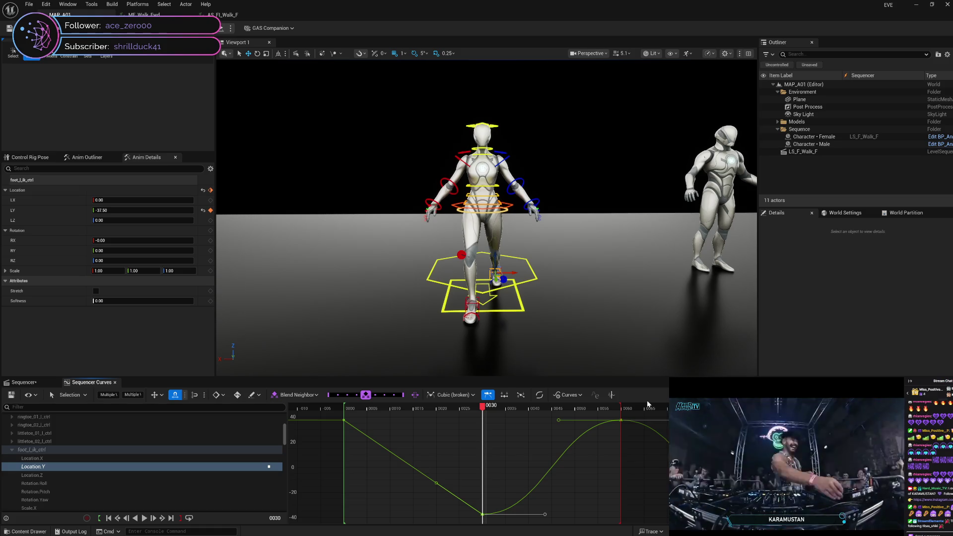
{"action": "key", "text": "4"}
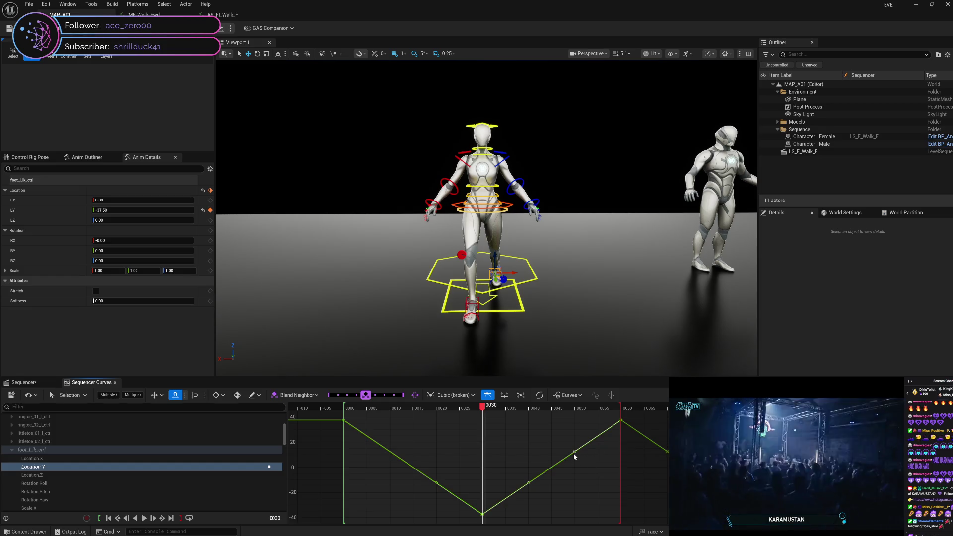
{"action": "right_click", "coordinate": [574, 453]}
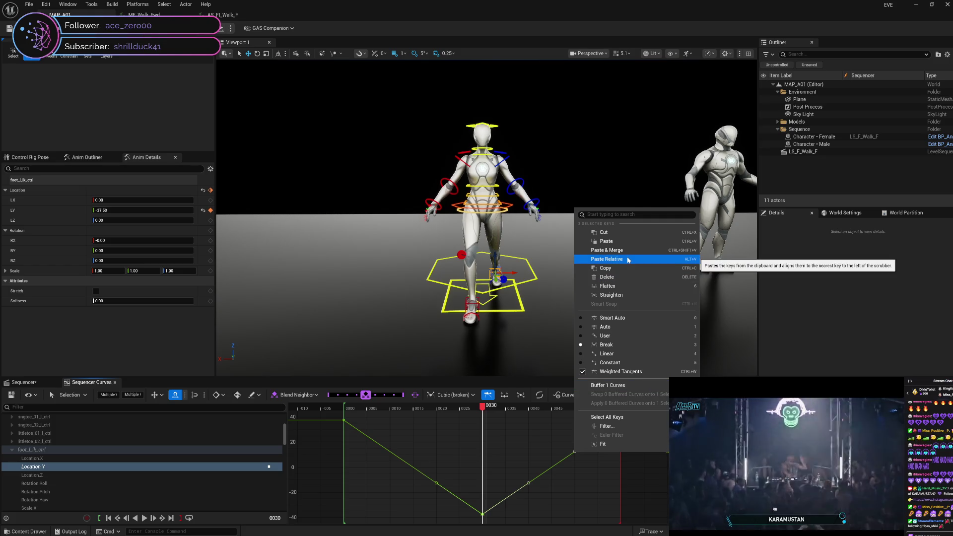
Step: Flatten the frame-30 low key's tangents and toggle Weighted Tangents on the top key
{"action": "left_click", "coordinate": [639, 417]}
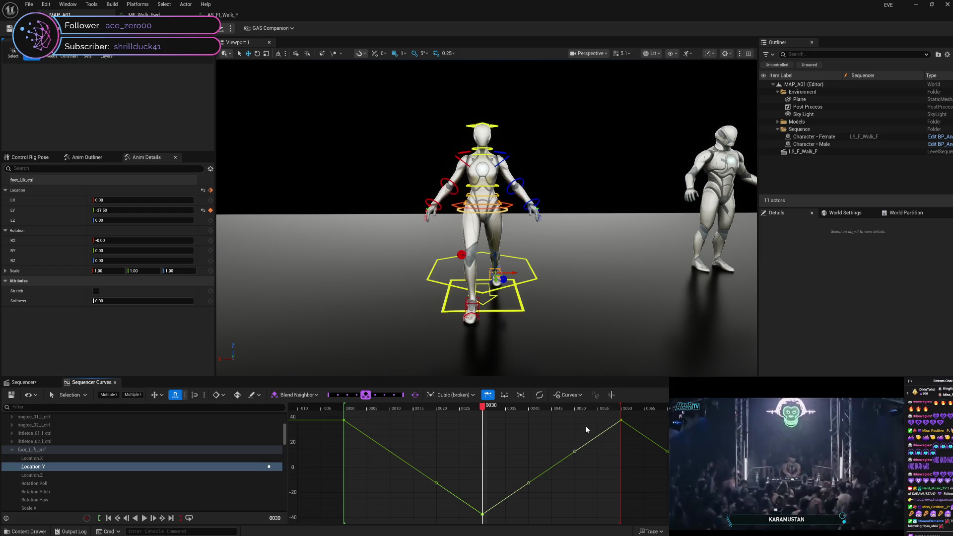
{"action": "left_click", "coordinate": [655, 457]}
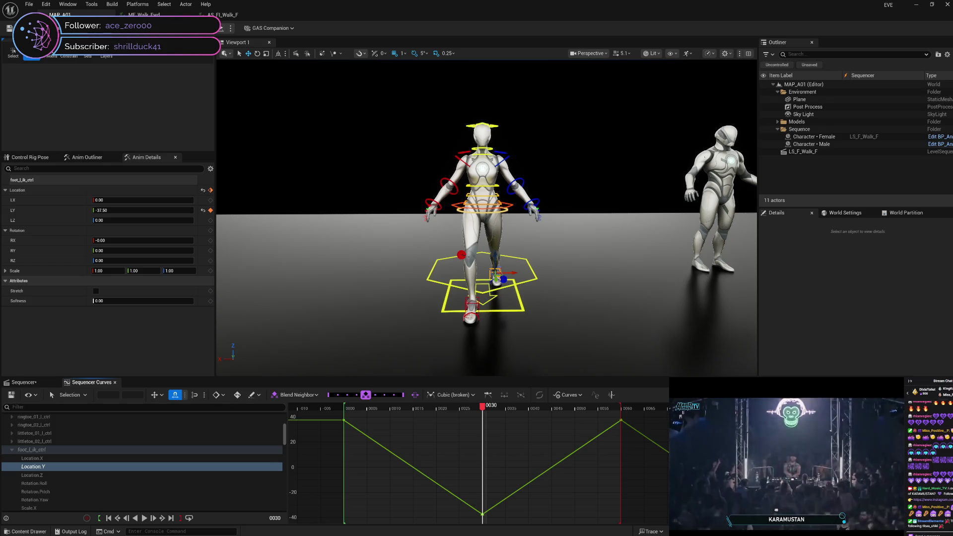
{"action": "left_click", "coordinate": [482, 514]}
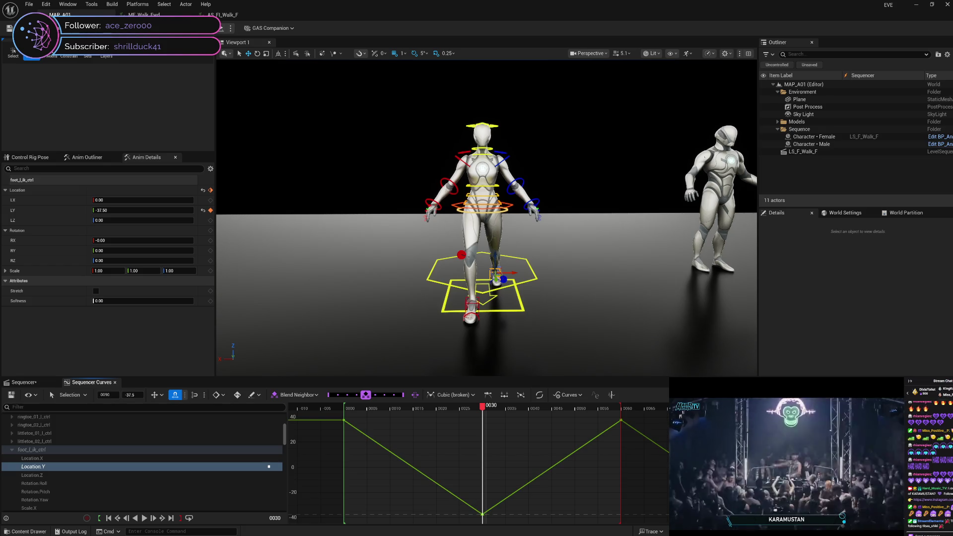
{"action": "right_click", "coordinate": [765, 447]}
{"action": "key", "text": "Escape"}
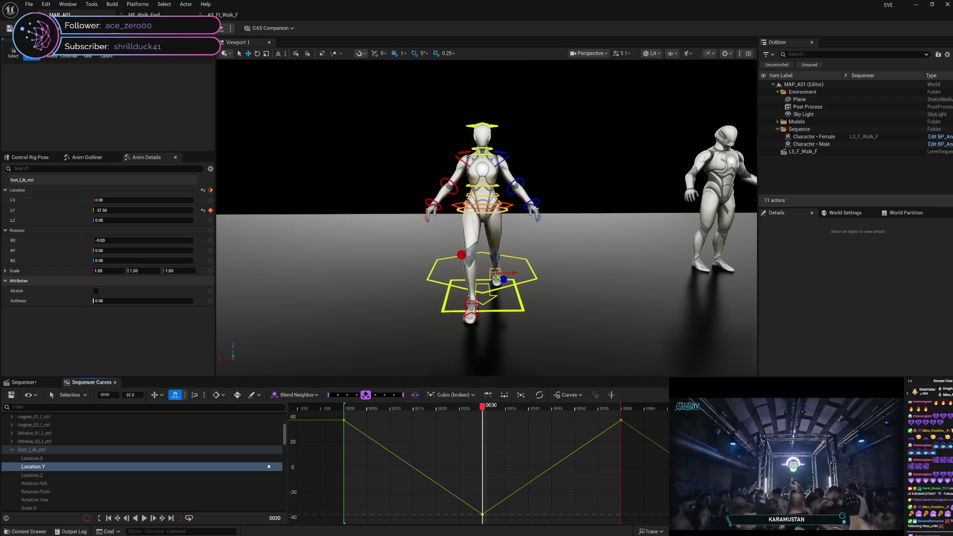
{"action": "right_click", "coordinate": [621, 420]}
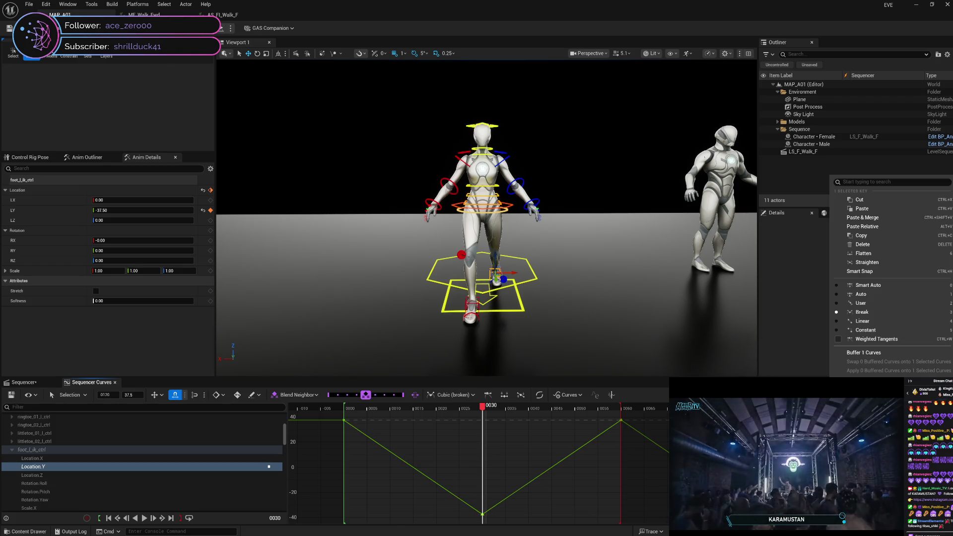
{"action": "left_click", "coordinate": [872, 341]}
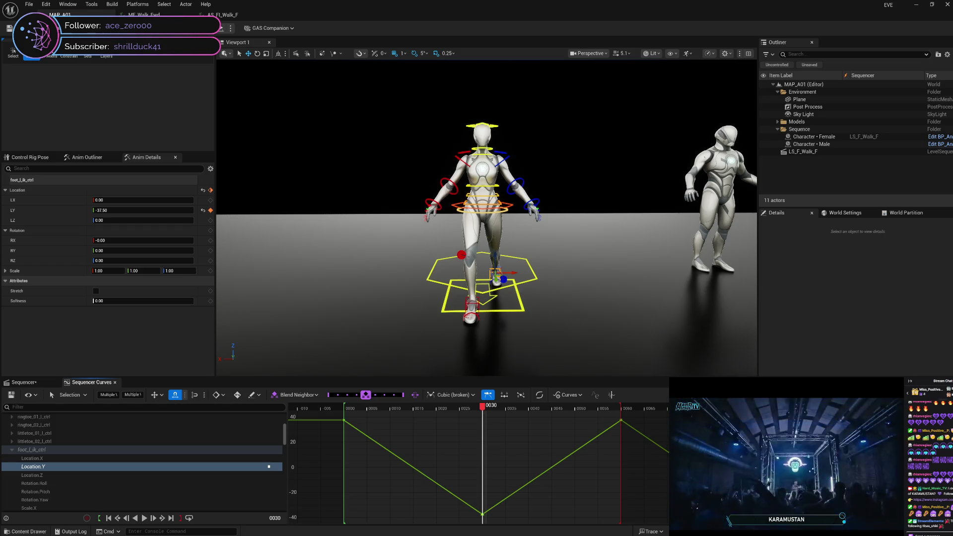
Step: Select all Location.Y keys and apply an Ease In Out Quadratic preset
{"action": "key", "text": "Escape"}
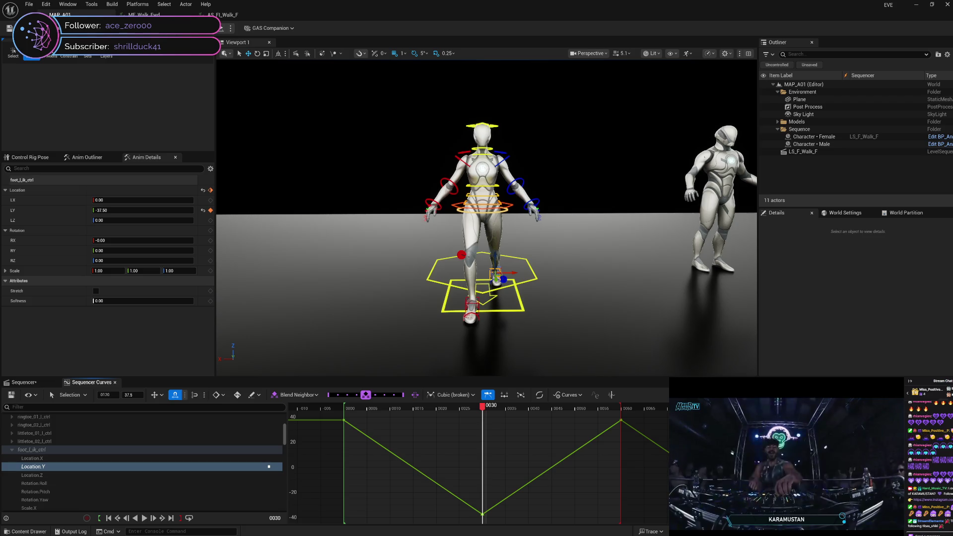
{"action": "key", "text": "ctrl+a"}
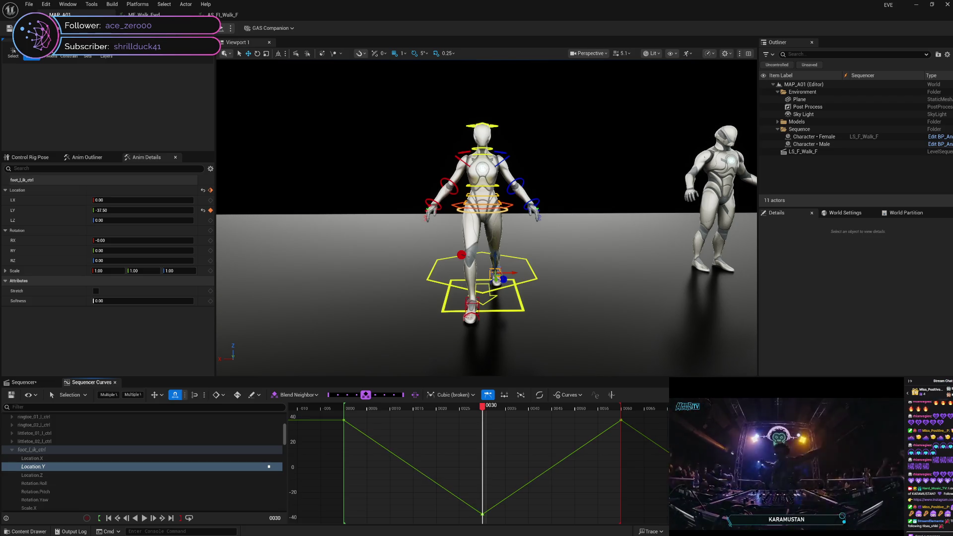
{"action": "left_click", "coordinate": [539, 397]}
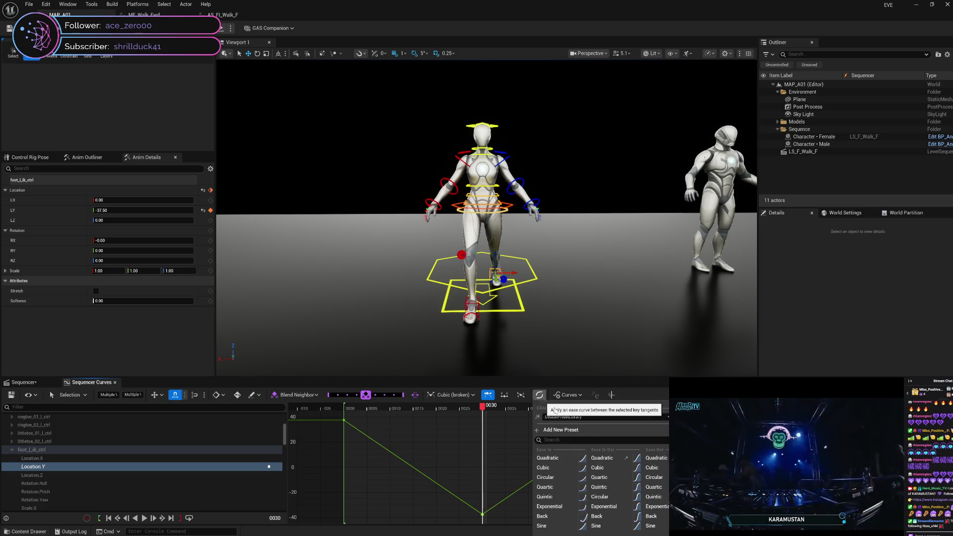
{"action": "left_click", "coordinate": [611, 457]}
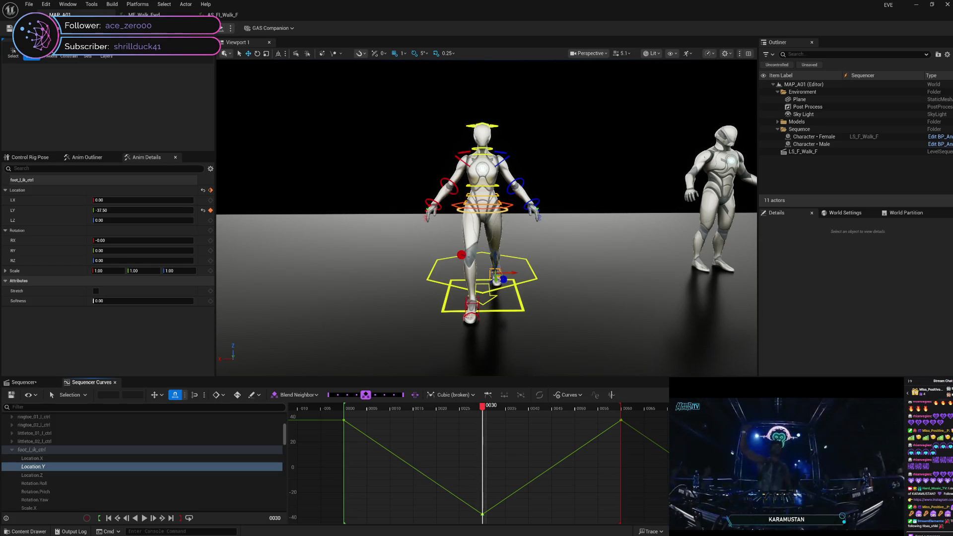
Step: Select the frame-60 and frame-30 keys and ease between them with Ease In Out Quadratic
{"action": "left_click", "coordinate": [622, 422]}
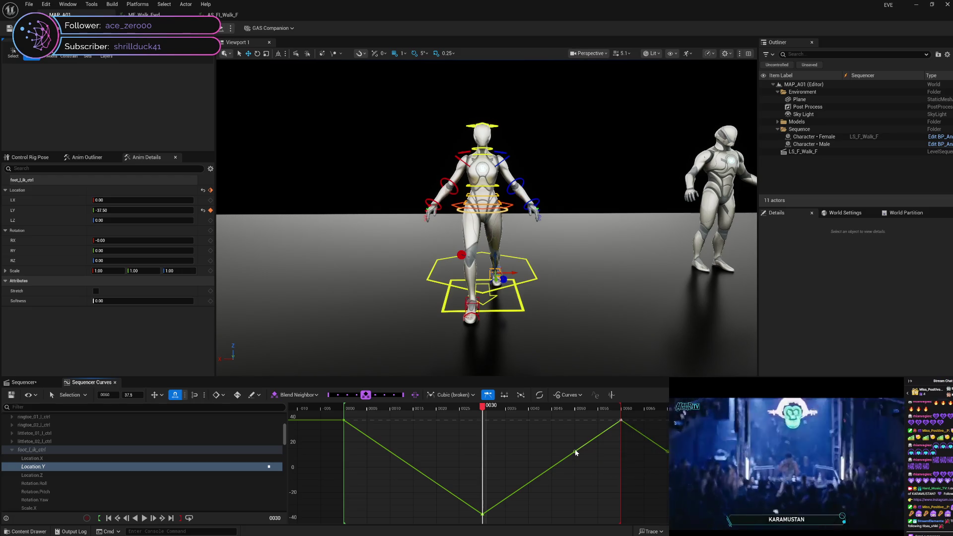
{"action": "left_click", "coordinate": [483, 514], "text": "shift"}
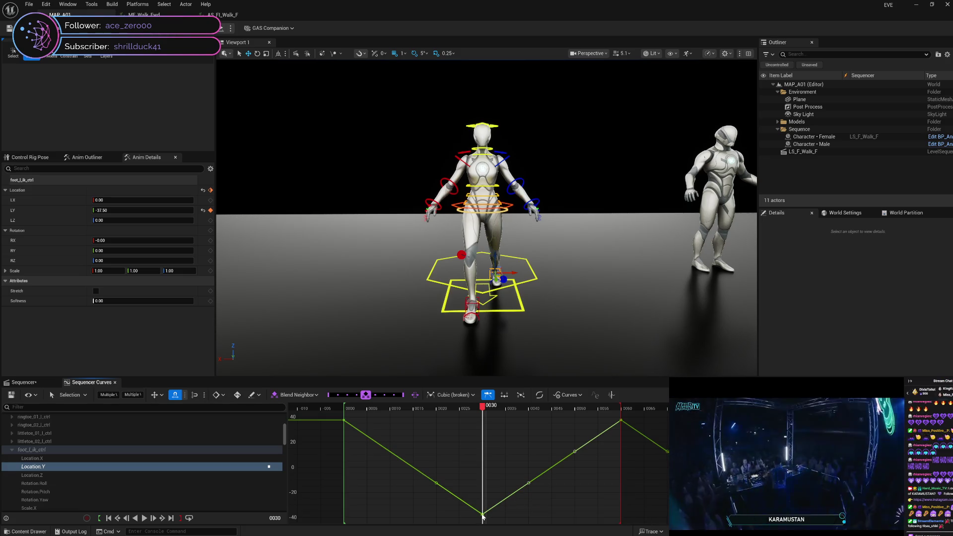
{"action": "left_click", "coordinate": [541, 396]}
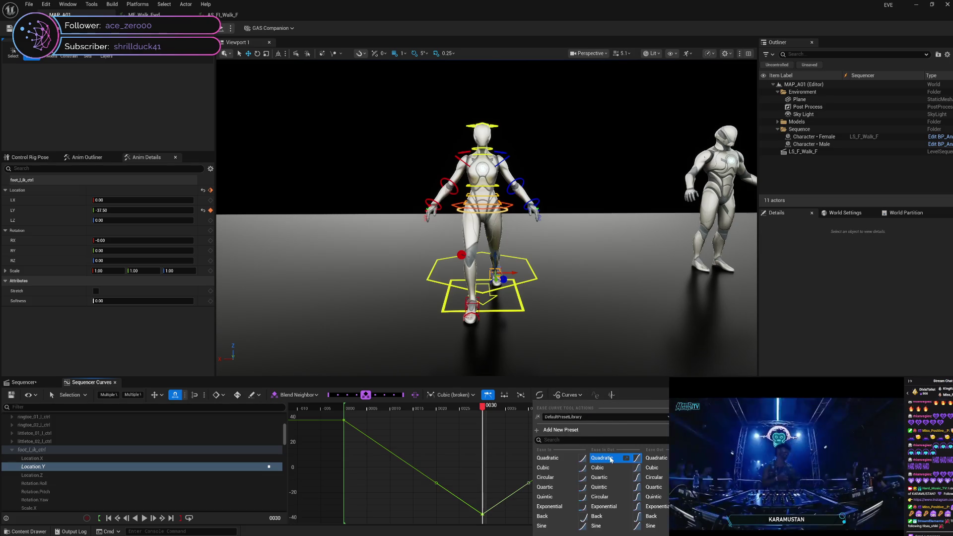
{"action": "left_click", "coordinate": [612, 459]}
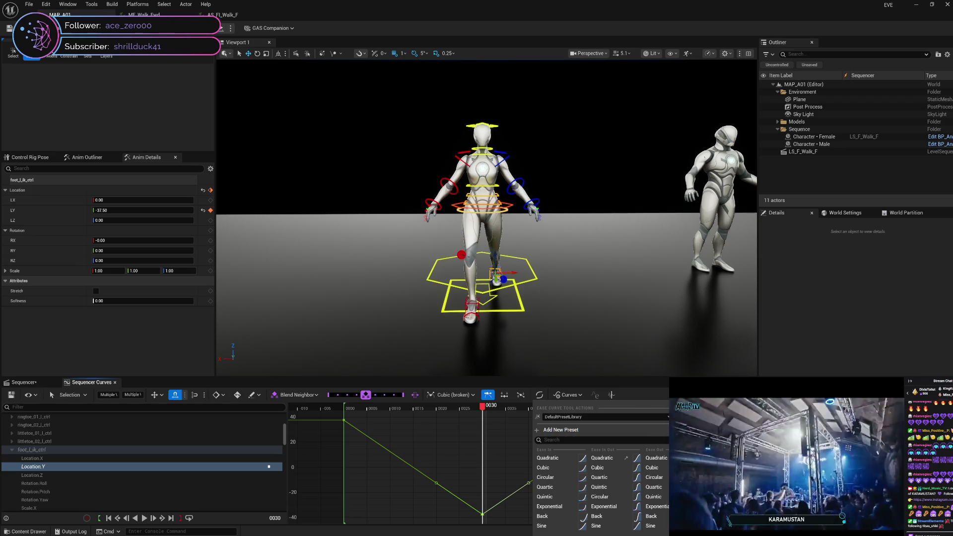
{"action": "key", "text": "Escape"}
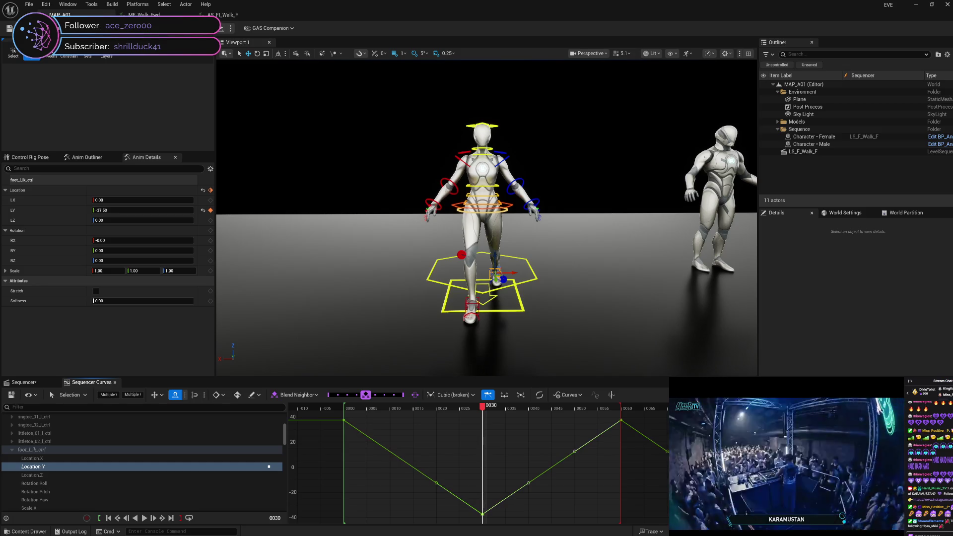
{"action": "left_click", "coordinate": [649, 467]}
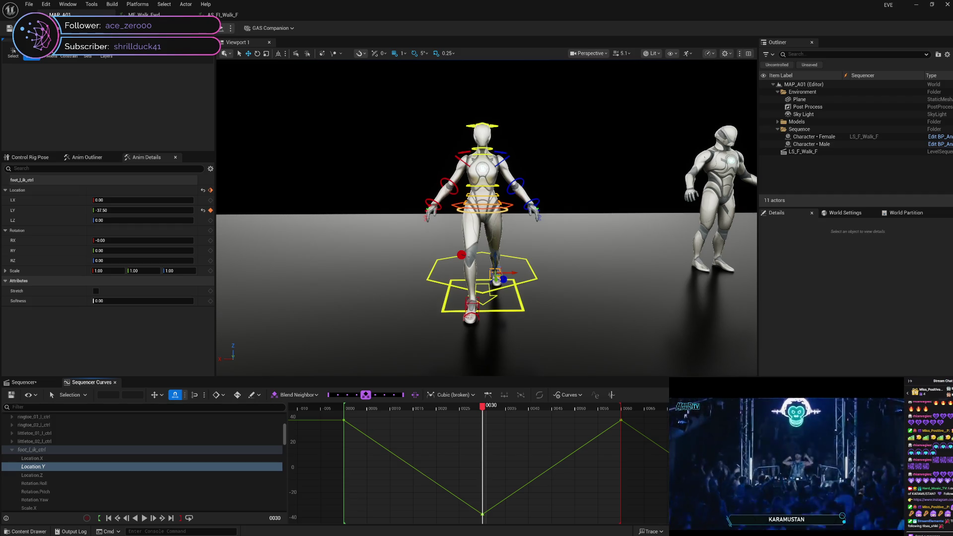
Step: Apply an ease-in-out preset from the frame-30 key up to frame 60
{"action": "left_click", "coordinate": [482, 515]}
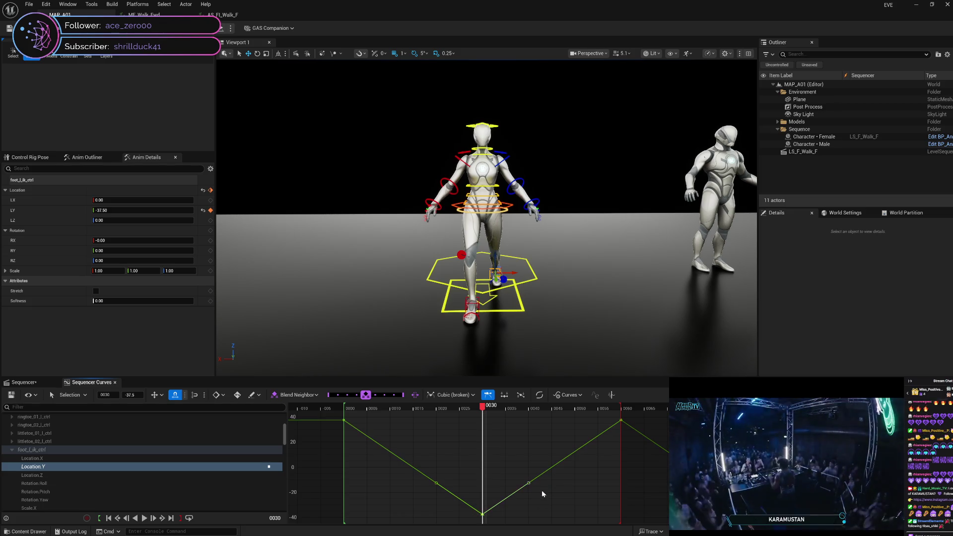
{"action": "left_click", "coordinate": [540, 395]}
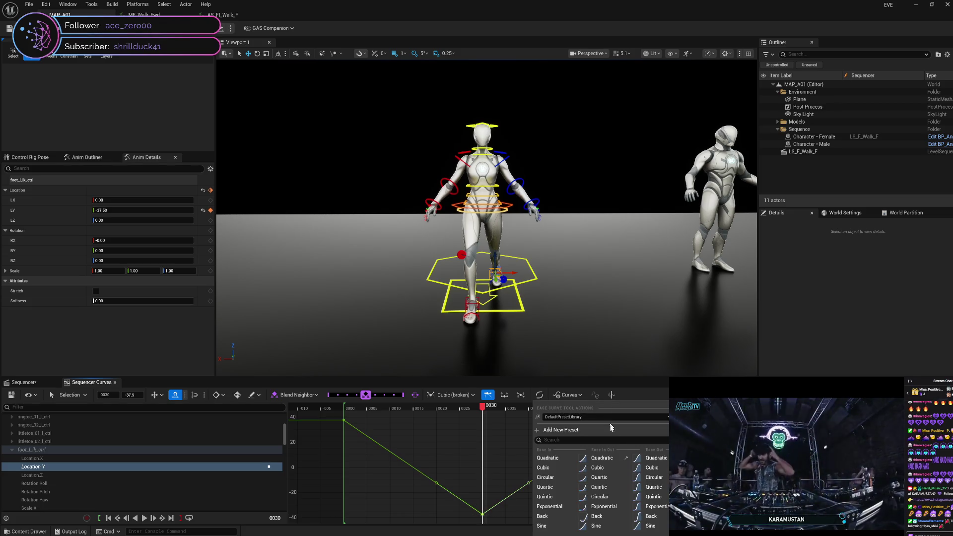
{"action": "left_click", "coordinate": [601, 457]}
{"action": "left_click", "coordinate": [516, 473]}
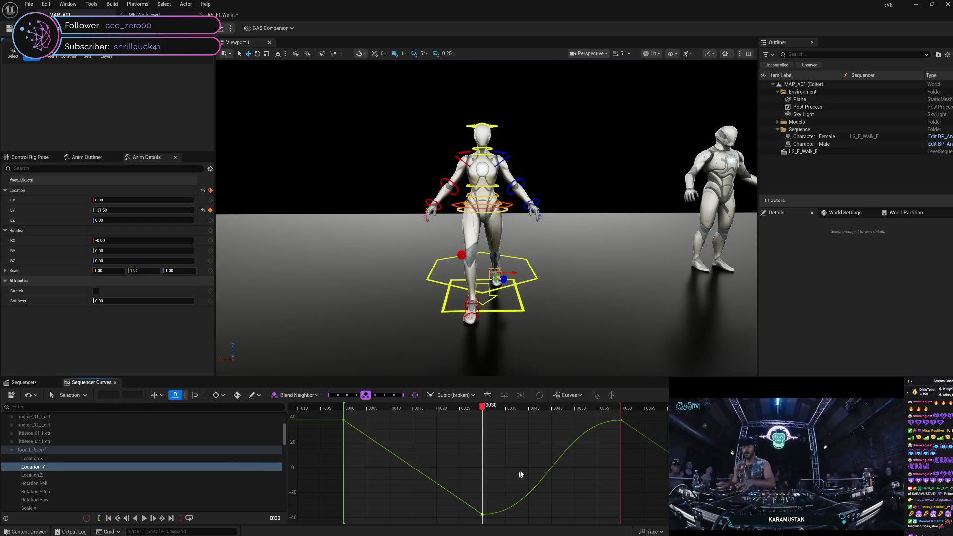
{"action": "left_click", "coordinate": [621, 421]}
{"action": "left_click", "coordinate": [483, 515]}
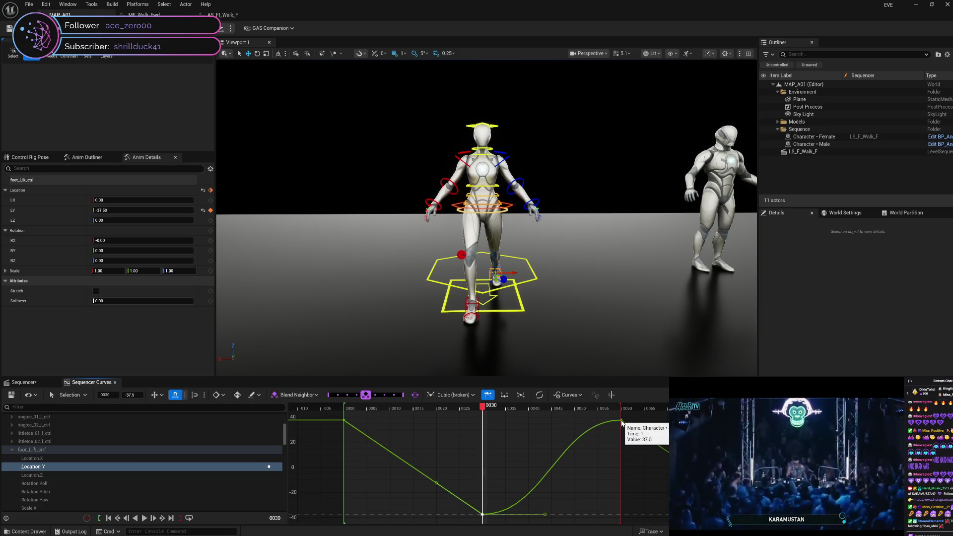
{"action": "left_click", "coordinate": [621, 485]}
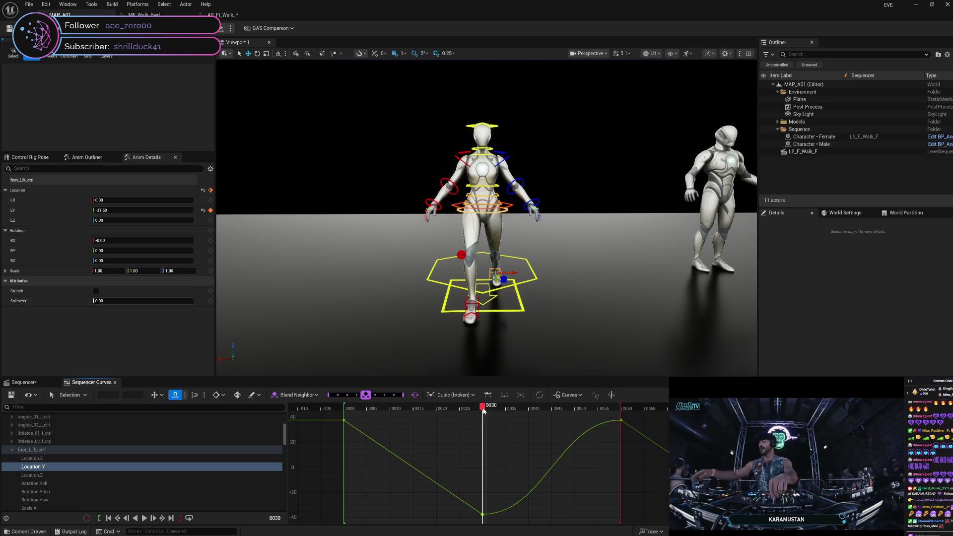
Step: Scrub the timeline through frames 0, 15 and 31 to check the foot pose
{"action": "mouse_move", "coordinate": [484, 411]}
{"action": "left_mouse_down"}
{"action": "mouse_move", "coordinate": [348, 406]}
{"action": "mouse_move", "coordinate": [805, 415]}
{"action": "mouse_move", "coordinate": [520, 408]}
{"action": "left_mouse_up"}
{"action": "left_click_drag", "start_coordinate": [472, 442], "coordinate": [415, 445]}
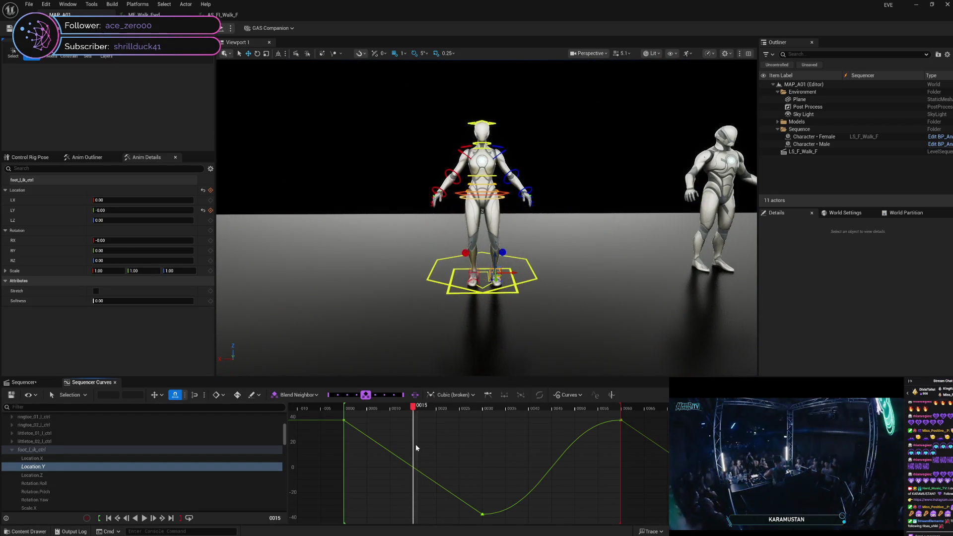
{"action": "left_click_drag", "start_coordinate": [419, 444], "coordinate": [540, 446]}
{"action": "left_click_drag", "start_coordinate": [582, 442], "coordinate": [363, 479]}
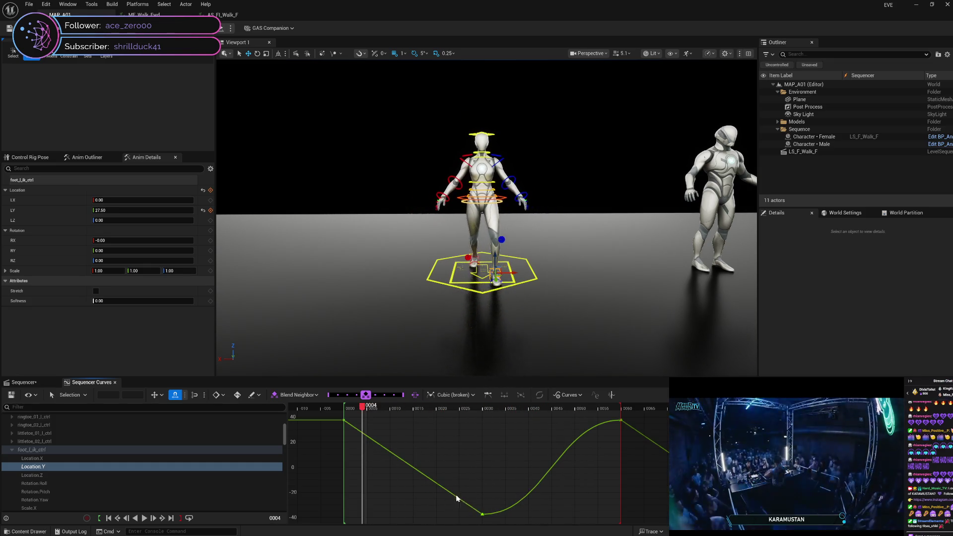
Step: Set the frame-30 low key to cubic interpolation with weighted tangents
{"action": "right_click", "coordinate": [484, 515]}
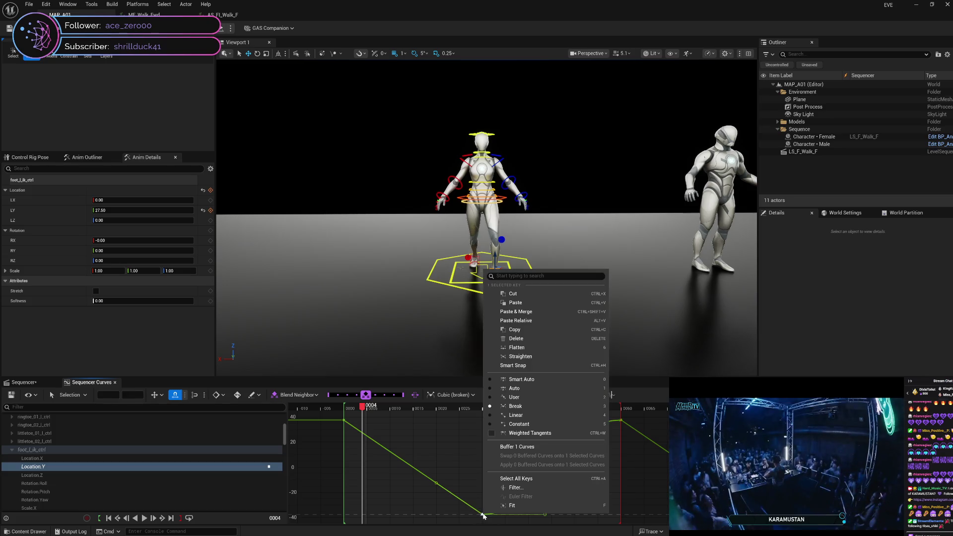
{"action": "left_click", "coordinate": [516, 415]}
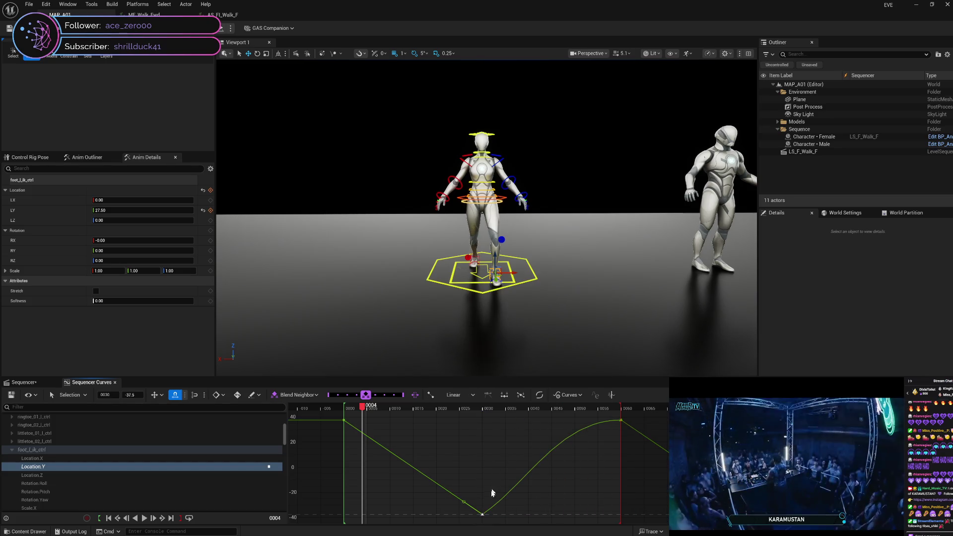
{"action": "right_click", "coordinate": [482, 517]}
{"action": "left_click", "coordinate": [517, 408]}
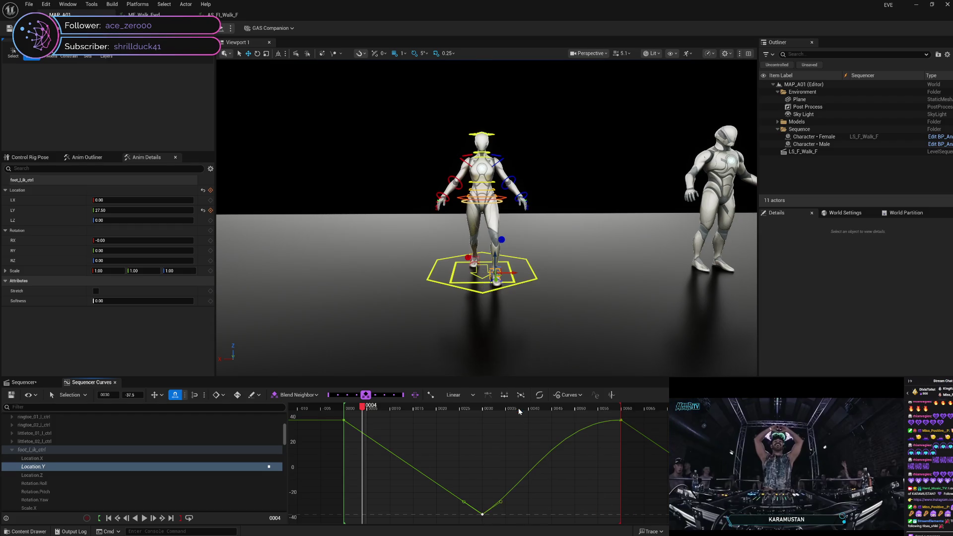
{"action": "right_click", "coordinate": [482, 515]}
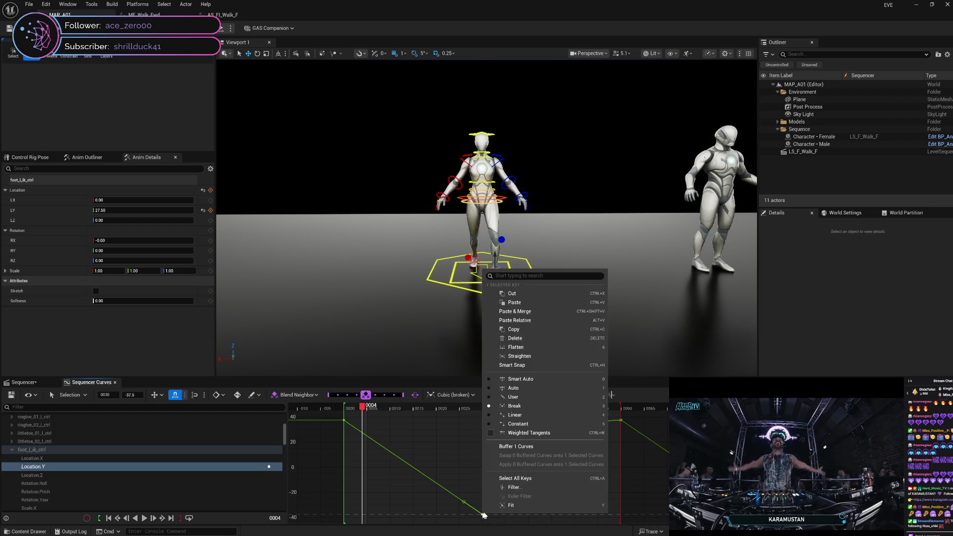
{"action": "left_click", "coordinate": [521, 433]}
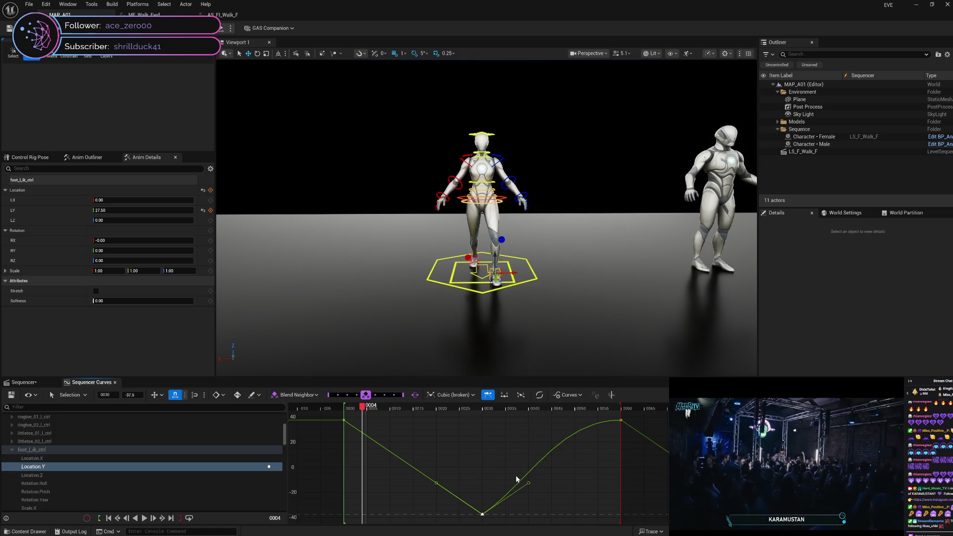
Step: Apply a cubic ease preset from the frame-30 key and review the pose at frame 15
{"action": "left_click", "coordinate": [501, 477]}
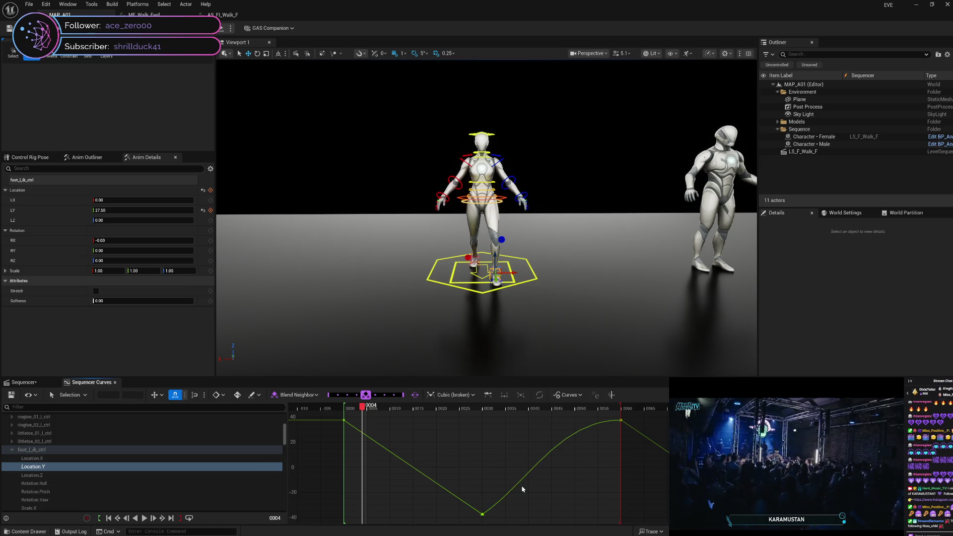
{"action": "left_click", "coordinate": [483, 515]}
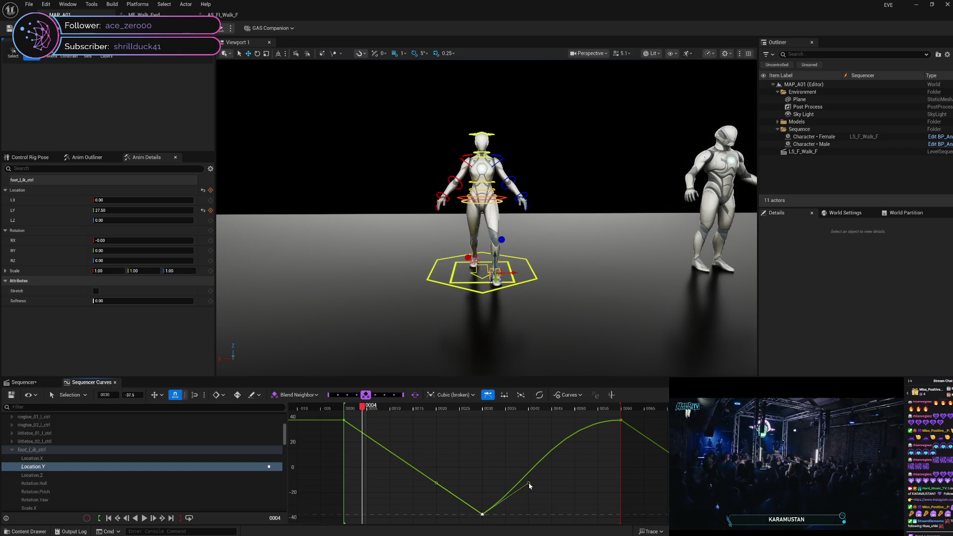
{"action": "left_click", "coordinate": [538, 397]}
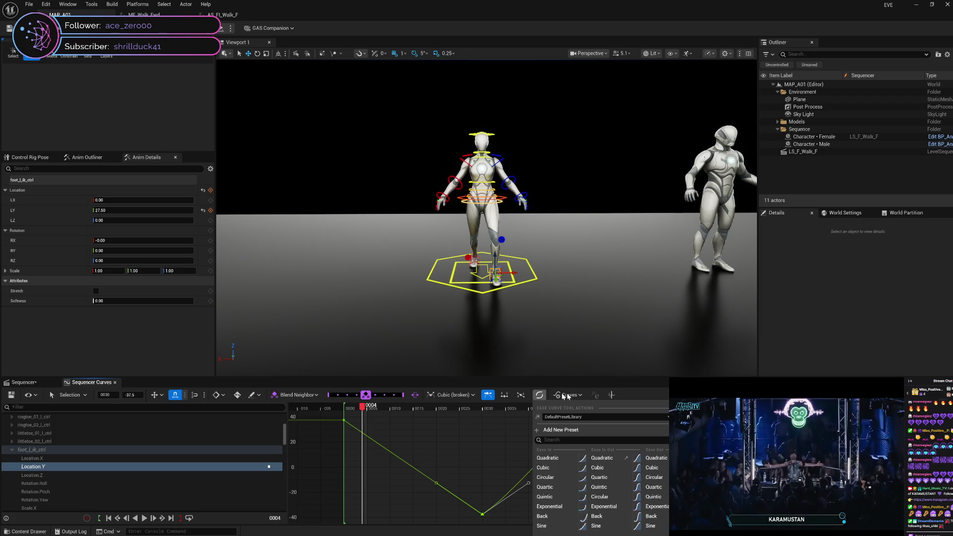
{"action": "left_click", "coordinate": [547, 469]}
{"action": "left_click_drag", "start_coordinate": [361, 410], "coordinate": [415, 415]}
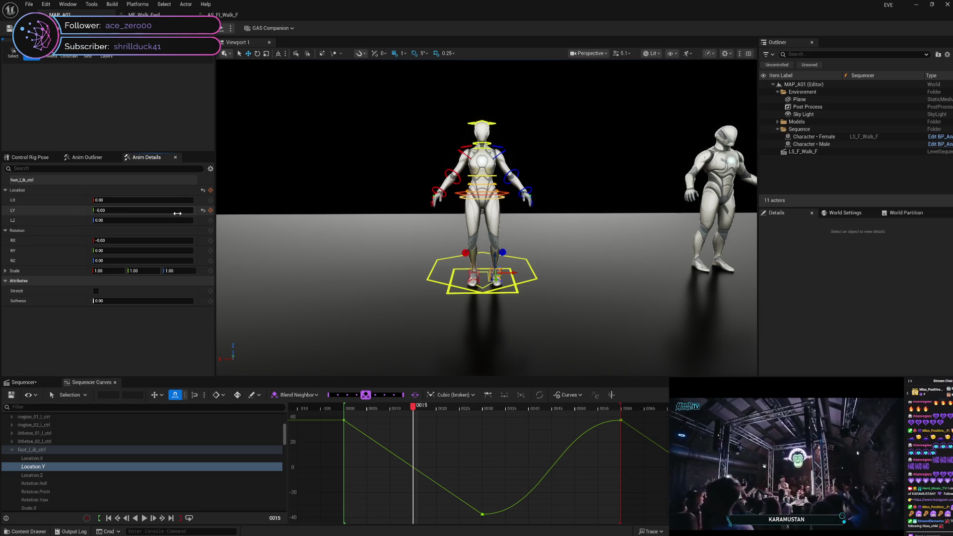
Step: Reset the left foot's LY value to 0 in Anim Details and play the walk cycle
{"action": "left_click", "coordinate": [70, 209]}
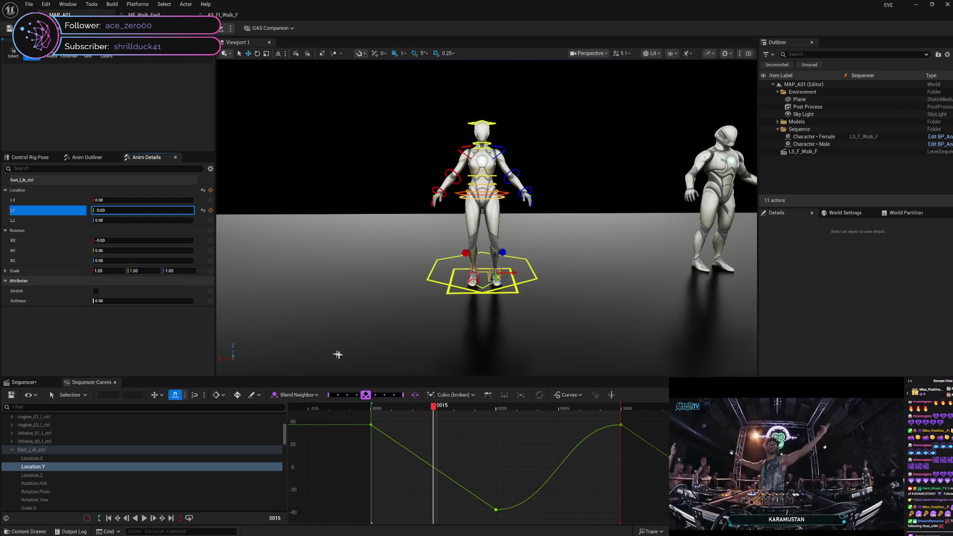
{"action": "mouse_move", "coordinate": [433, 408]}
{"action": "left_mouse_down"}
{"action": "mouse_move", "coordinate": [400, 408]}
{"action": "mouse_move", "coordinate": [416, 408]}
{"action": "left_mouse_up"}
{"action": "left_click", "coordinate": [203, 211]}
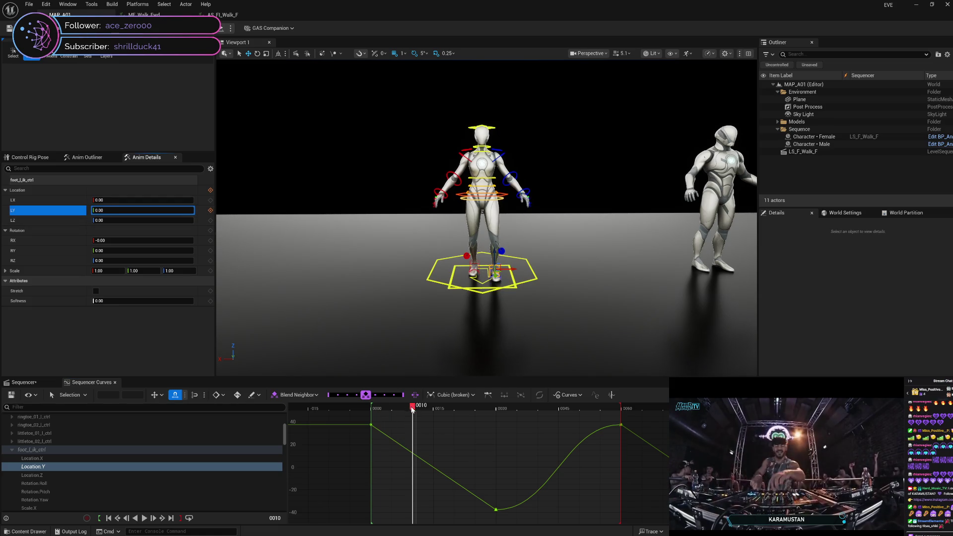
{"action": "mouse_move", "coordinate": [421, 412]}
{"action": "left_mouse_down"}
{"action": "mouse_move", "coordinate": [498, 434]}
{"action": "mouse_move", "coordinate": [371, 431]}
{"action": "left_mouse_up"}
{"action": "key", "text": "space"}
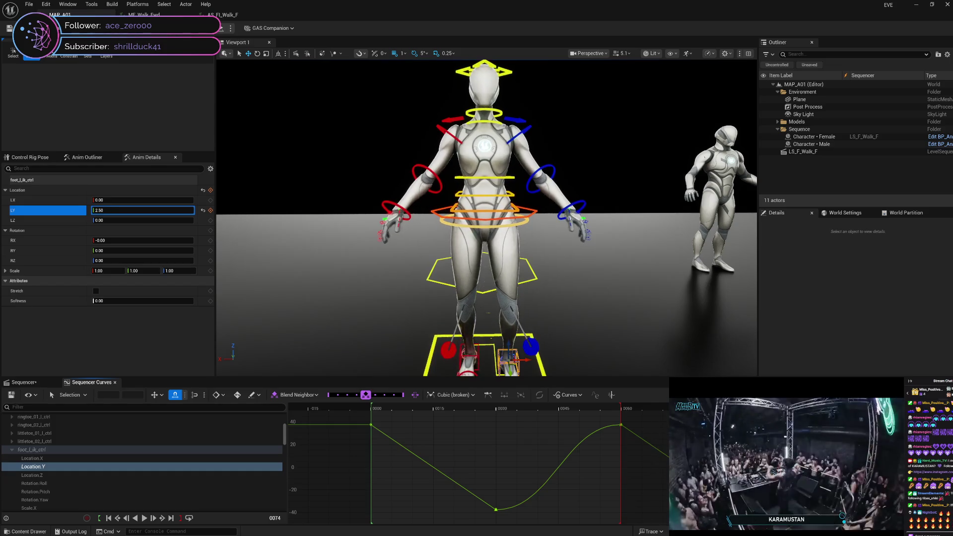
{"action": "left_click_drag", "start_coordinate": [460, 448], "coordinate": [370, 446]}
Step: Make the first Location Y key at frame 0 interpolate linearly
{"action": "right_click", "coordinate": [372, 428]}
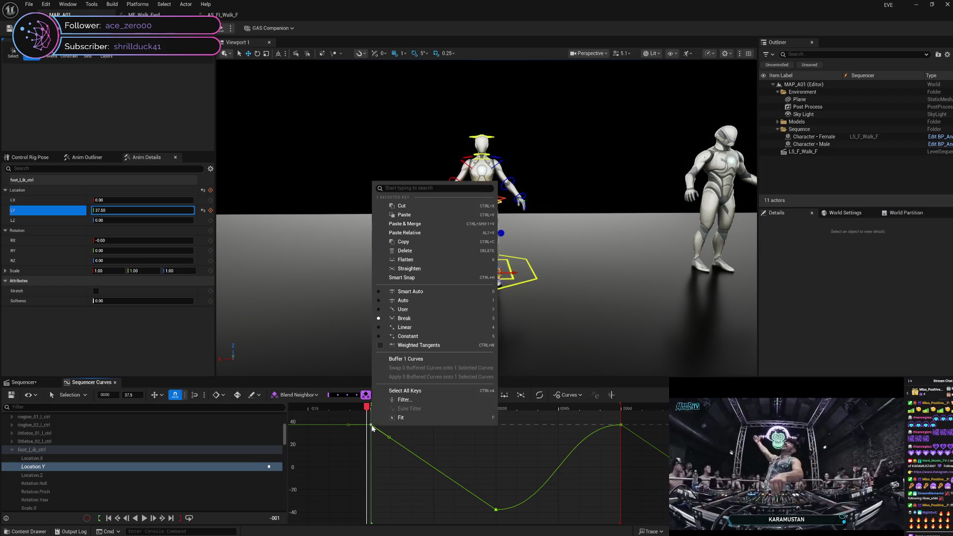
{"action": "left_click", "coordinate": [407, 328]}
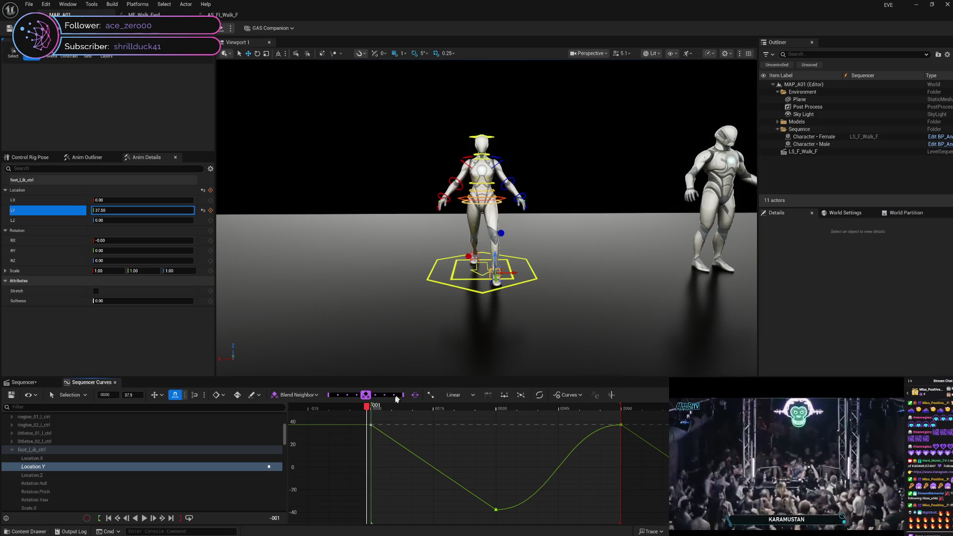
{"action": "mouse_move", "coordinate": [368, 412]}
{"action": "left_mouse_down"}
{"action": "mouse_move", "coordinate": [654, 421]}
{"action": "mouse_move", "coordinate": [437, 422]}
{"action": "mouse_move", "coordinate": [374, 438]}
{"action": "left_mouse_up"}
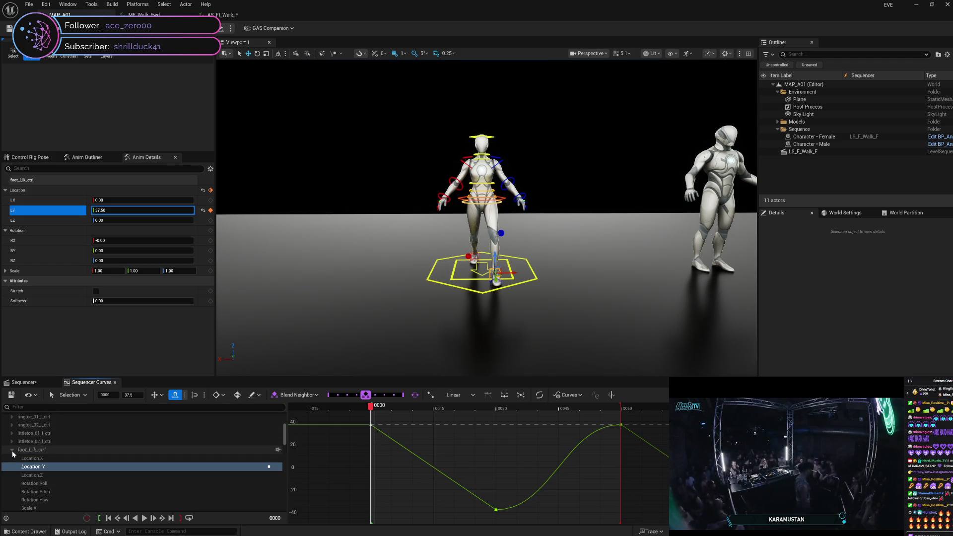
Step: Collapse the foot_l_ik_ctrl track and select the right foot IK control, foot_r_ik_ctrl
{"action": "left_click", "coordinate": [11, 450]}
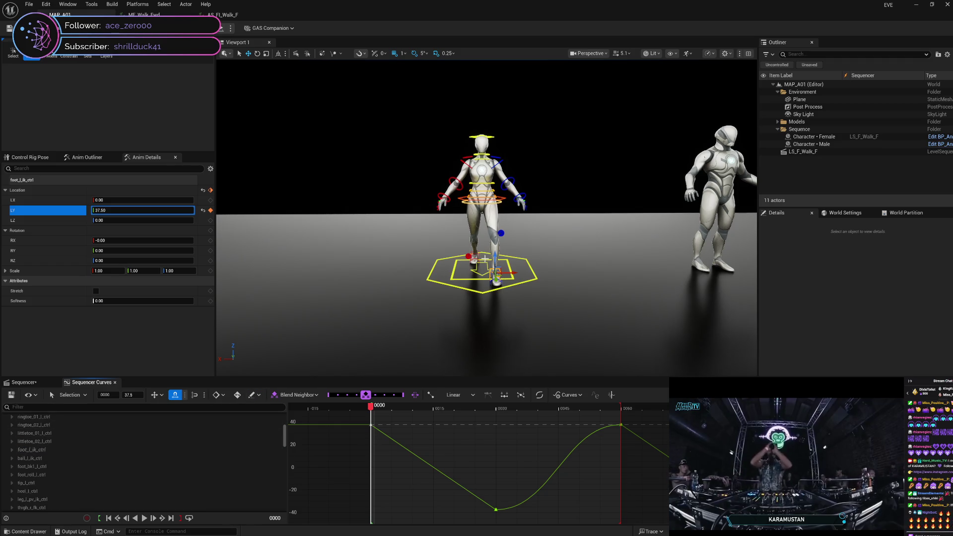
{"action": "left_click", "coordinate": [497, 279]}
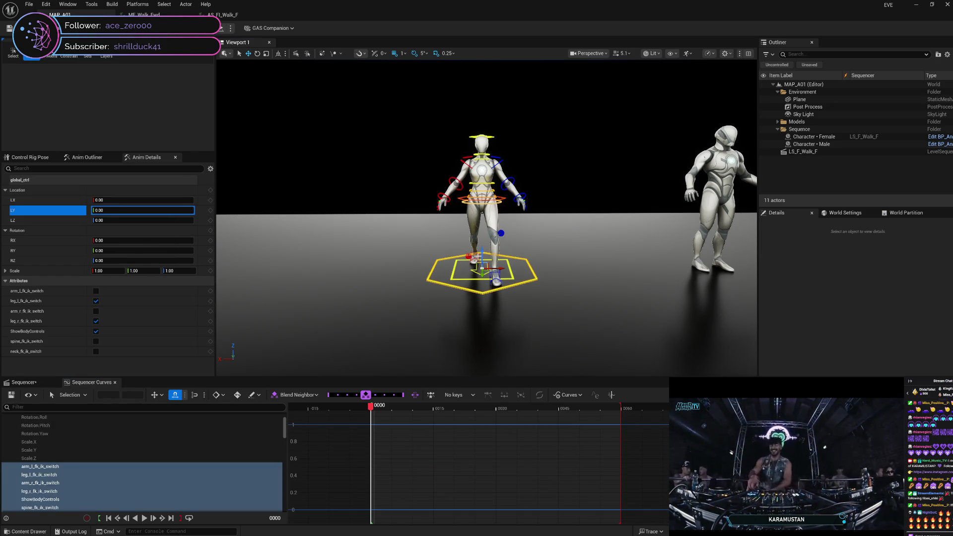
{"action": "left_click", "coordinate": [477, 257]}
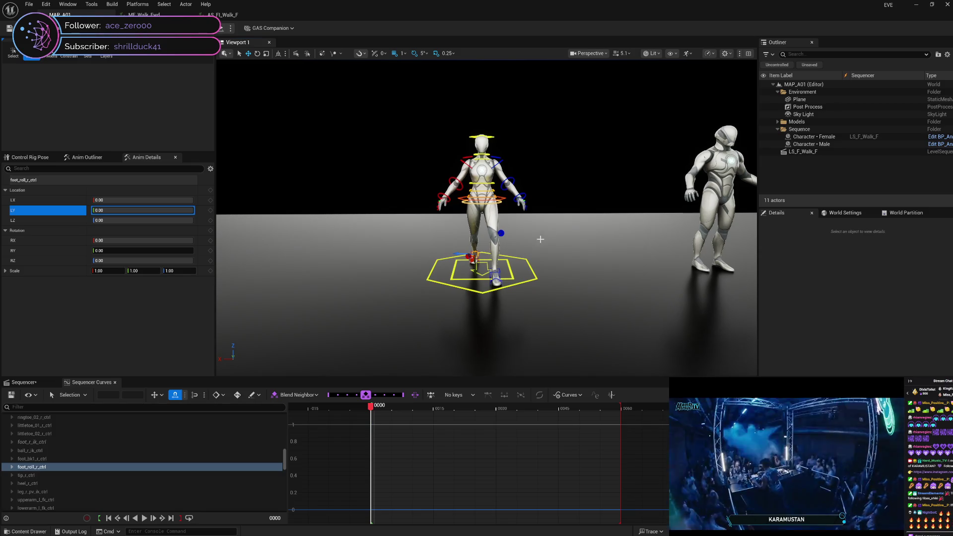
{"action": "left_click", "coordinate": [481, 258]}
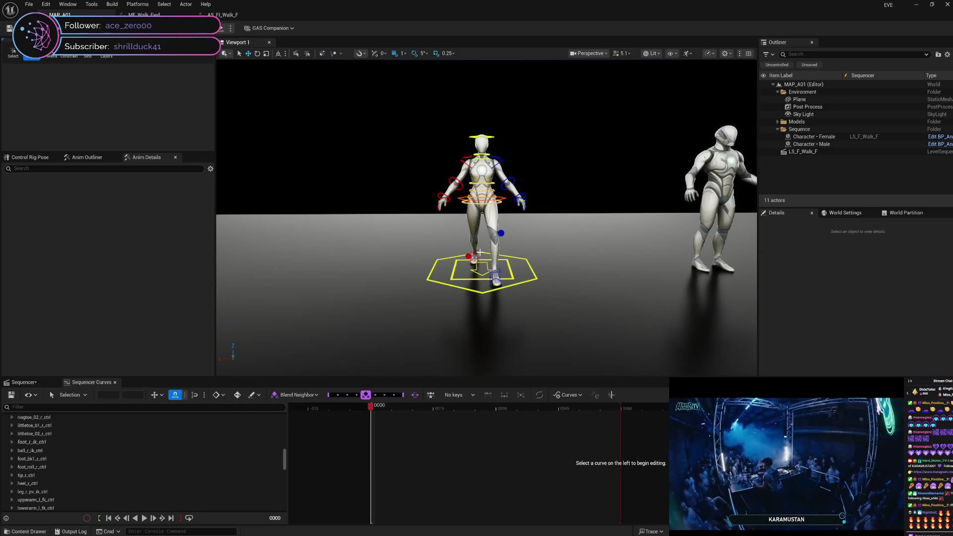
{"action": "left_click", "coordinate": [496, 279]}
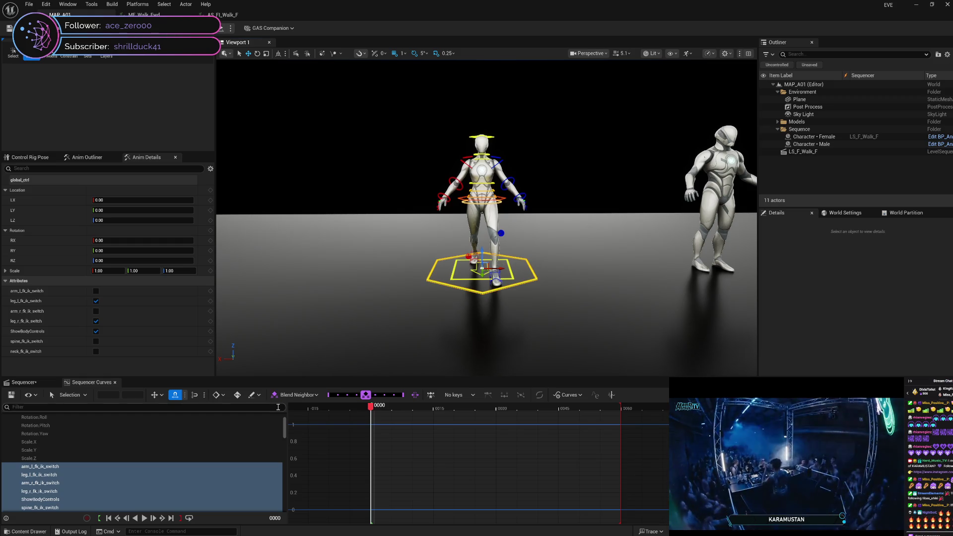
{"action": "left_click", "coordinate": [402, 279]}
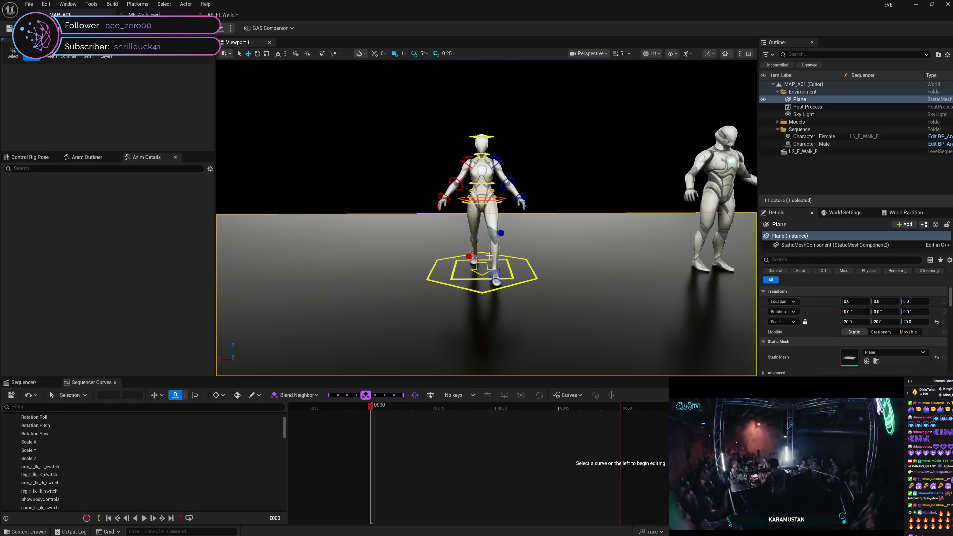
{"action": "scroll", "coordinate": [490, 256], "scroll_direction": "up", "scroll_amount": 5}
{"action": "left_click", "coordinate": [465, 290]}
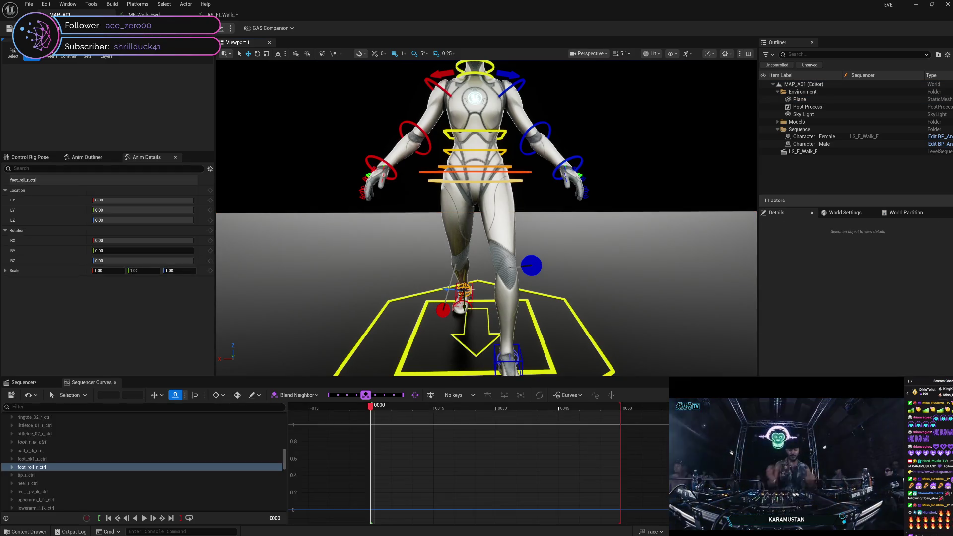
{"action": "left_click", "coordinate": [463, 293]}
{"action": "scroll", "coordinate": [501, 337], "scroll_direction": "down", "scroll_amount": 4}
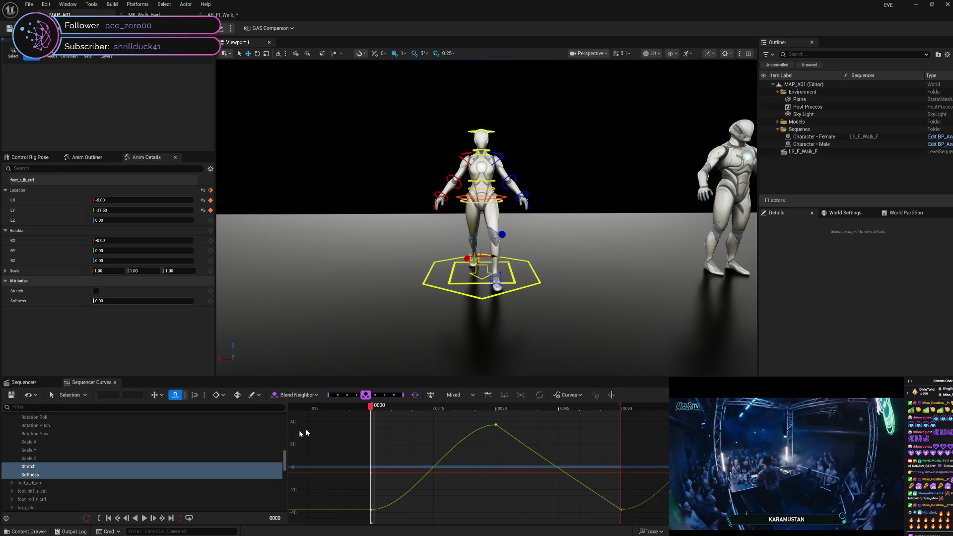
{"action": "scroll", "coordinate": [170, 439], "scroll_direction": "up", "scroll_amount": 3}
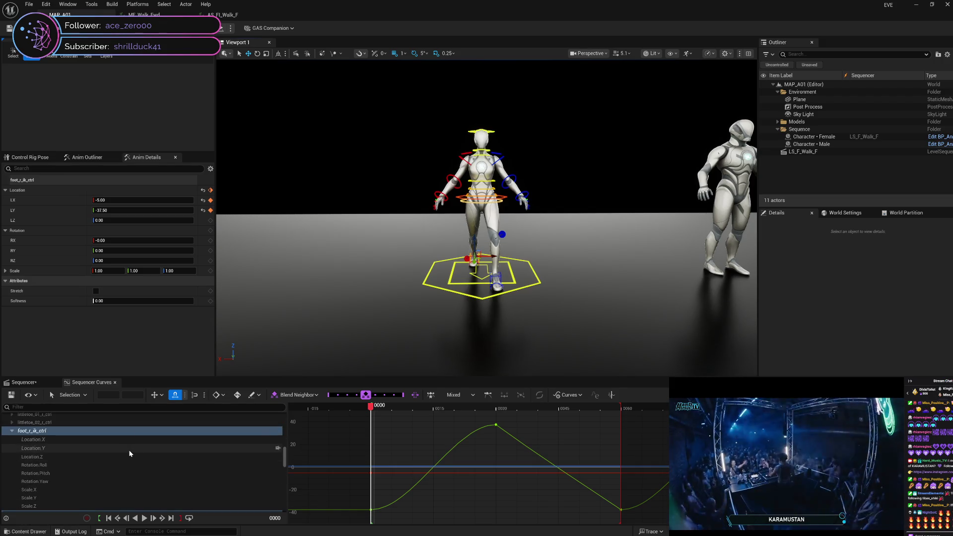
Step: Show the Location.Y curve and set the frame 30 peak key (37.5) to Linear
{"action": "left_click", "coordinate": [129, 450]}
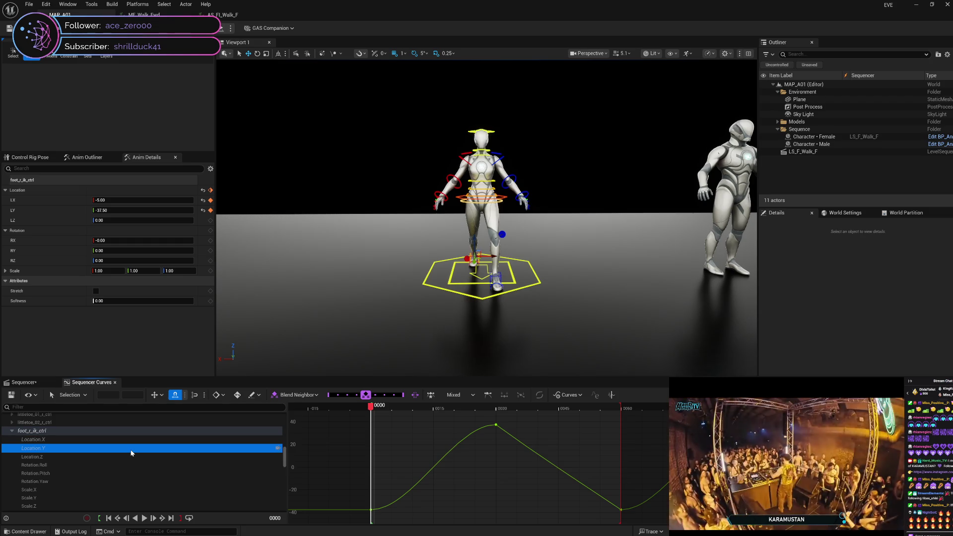
{"action": "mouse_move", "coordinate": [371, 409]}
{"action": "left_mouse_down"}
{"action": "mouse_move", "coordinate": [514, 416]}
{"action": "mouse_move", "coordinate": [432, 424]}
{"action": "mouse_move", "coordinate": [498, 421]}
{"action": "left_mouse_up"}
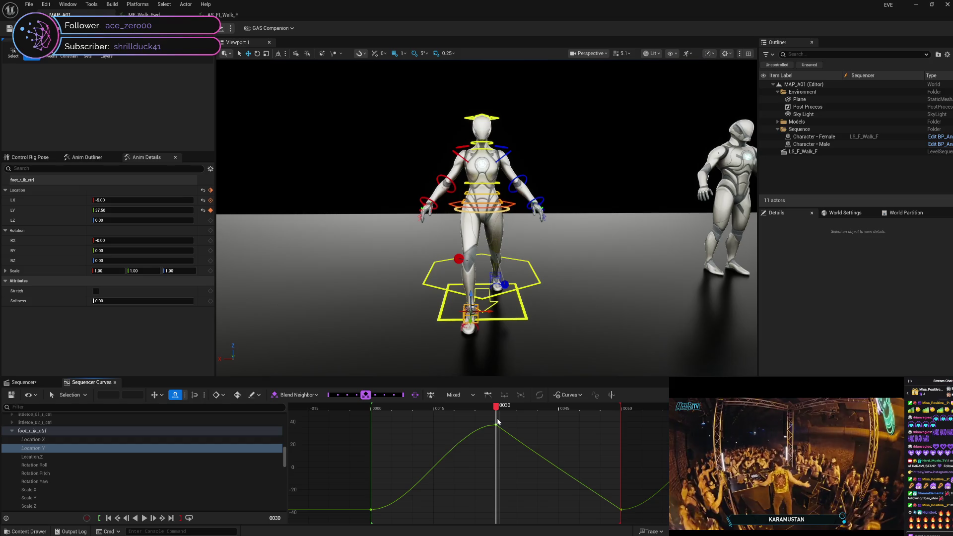
{"action": "left_click", "coordinate": [497, 425]}
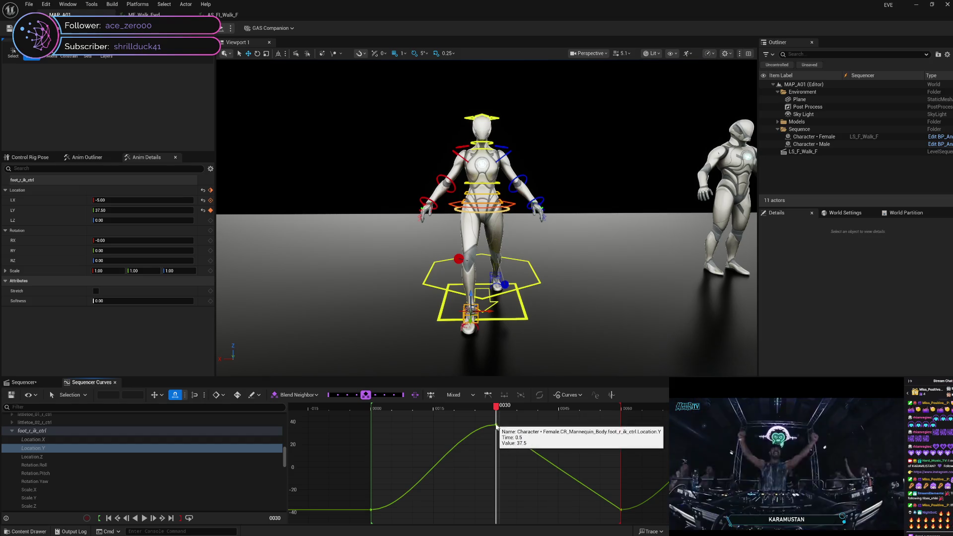
{"action": "right_click", "coordinate": [498, 424]}
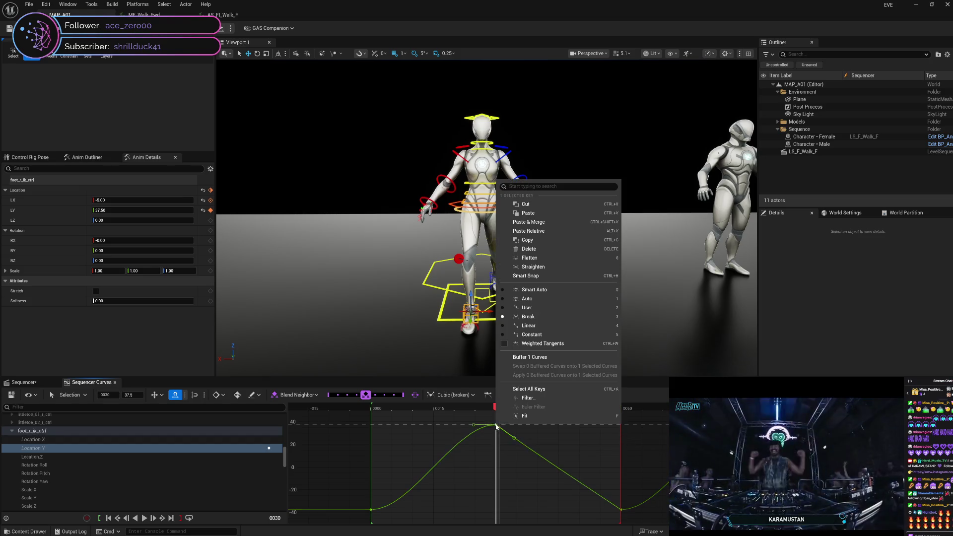
{"action": "left_click", "coordinate": [543, 329]}
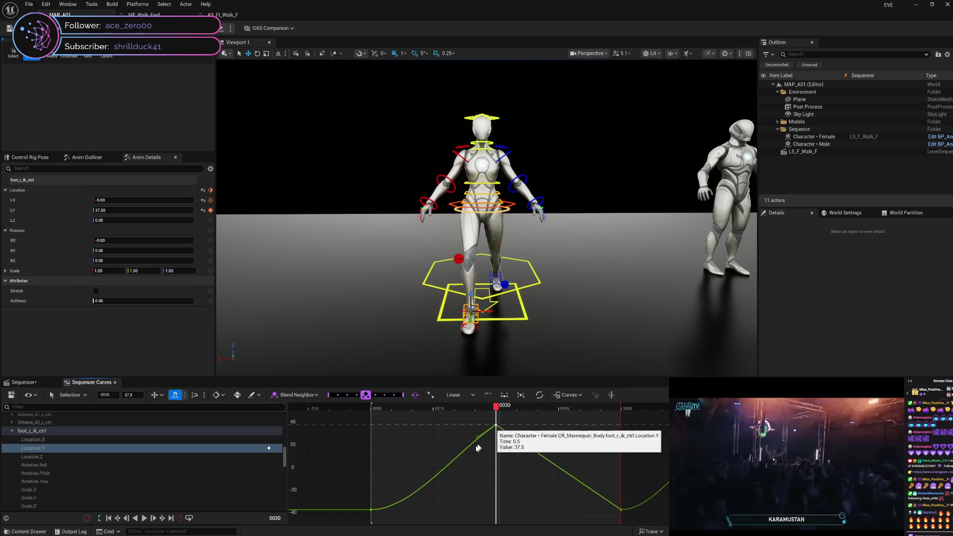
Step: Make all Location.Y keys Linear with broken and weighted tangents
{"action": "mouse_move", "coordinate": [355, 424]}
{"action": "left_mouse_down"}
{"action": "mouse_move", "coordinate": [645, 492]}
{"action": "mouse_move", "coordinate": [675, 518]}
{"action": "left_mouse_up"}
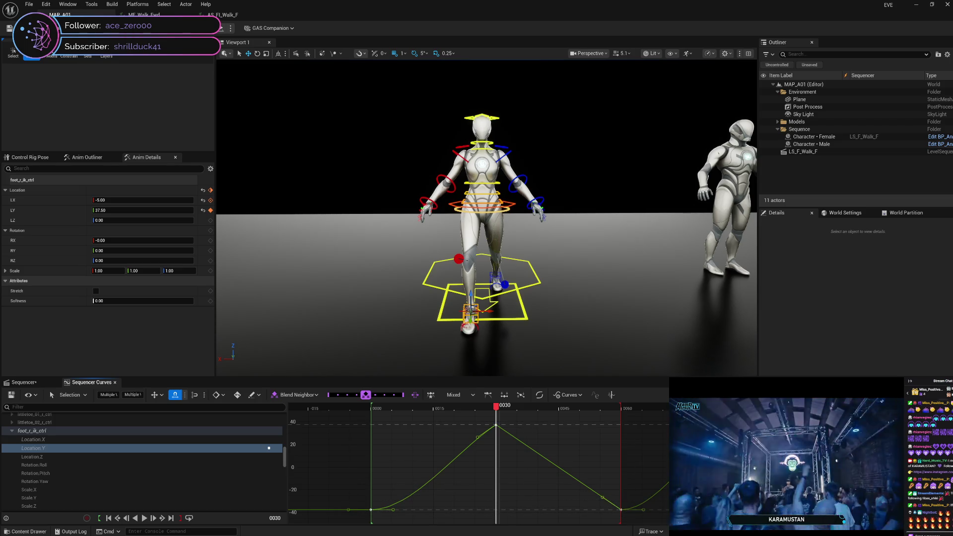
{"action": "right_click", "coordinate": [372, 512]}
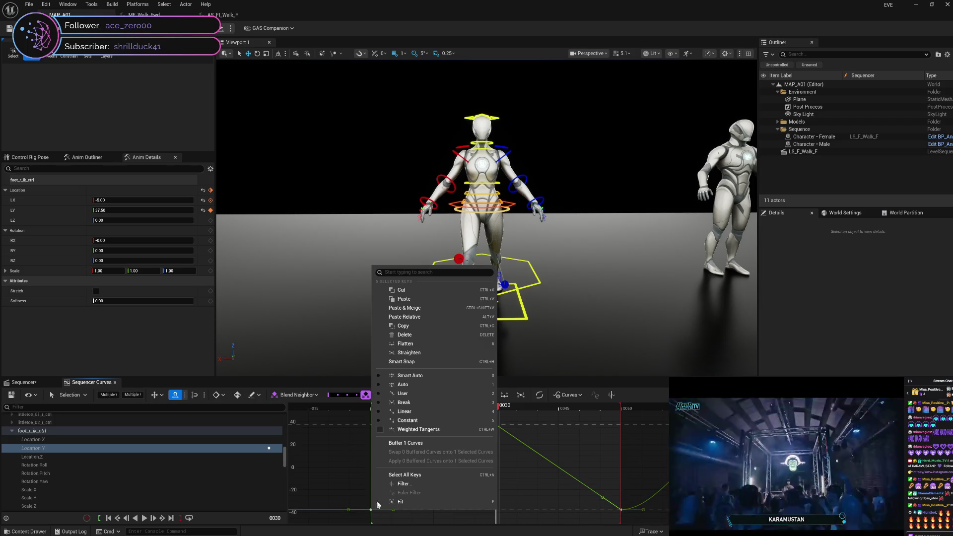
{"action": "left_click", "coordinate": [420, 422]}
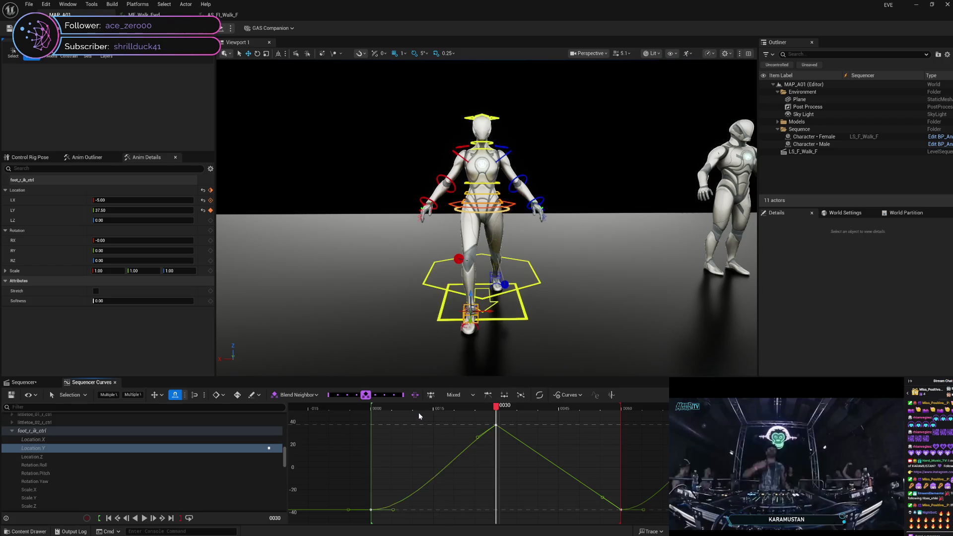
{"action": "right_click", "coordinate": [372, 509]}
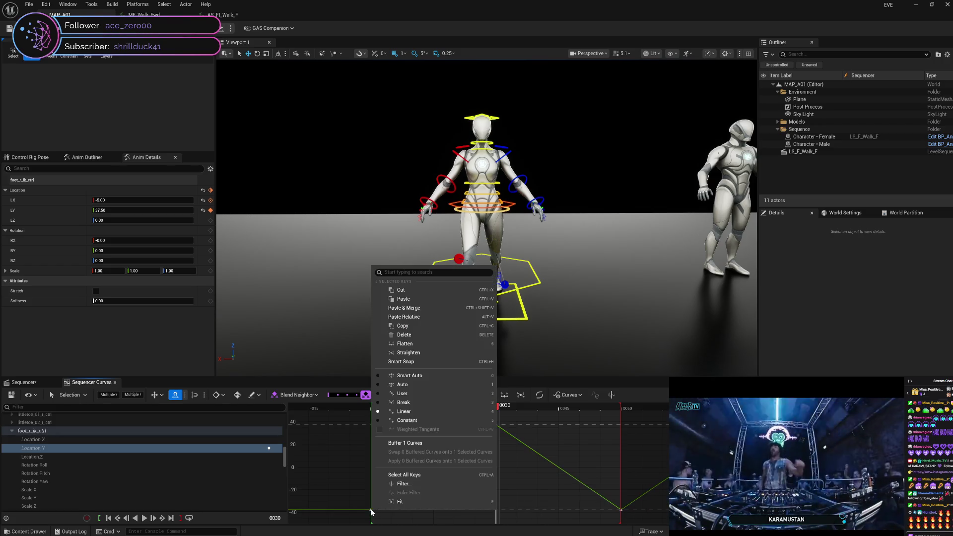
{"action": "left_click", "coordinate": [412, 403]}
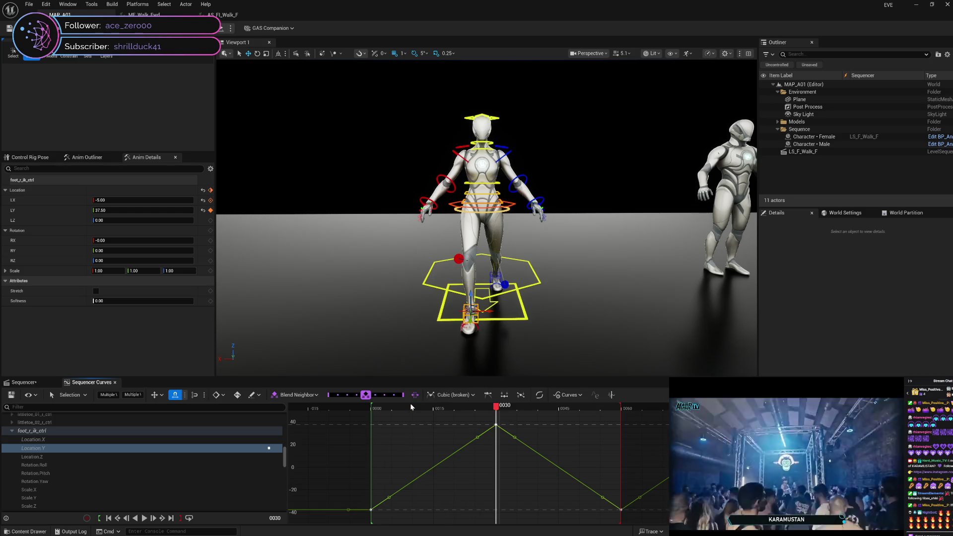
{"action": "right_click", "coordinate": [495, 426]}
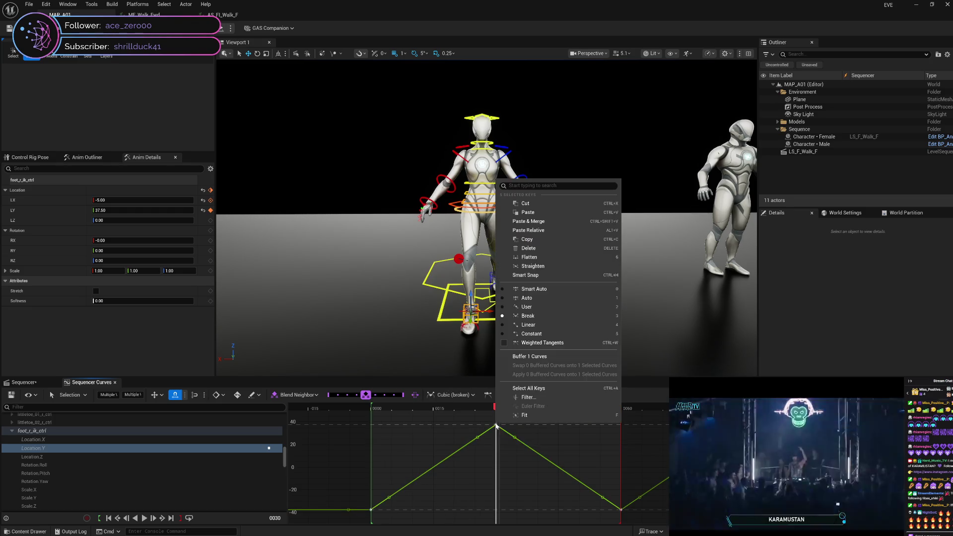
{"action": "left_click", "coordinate": [535, 343]}
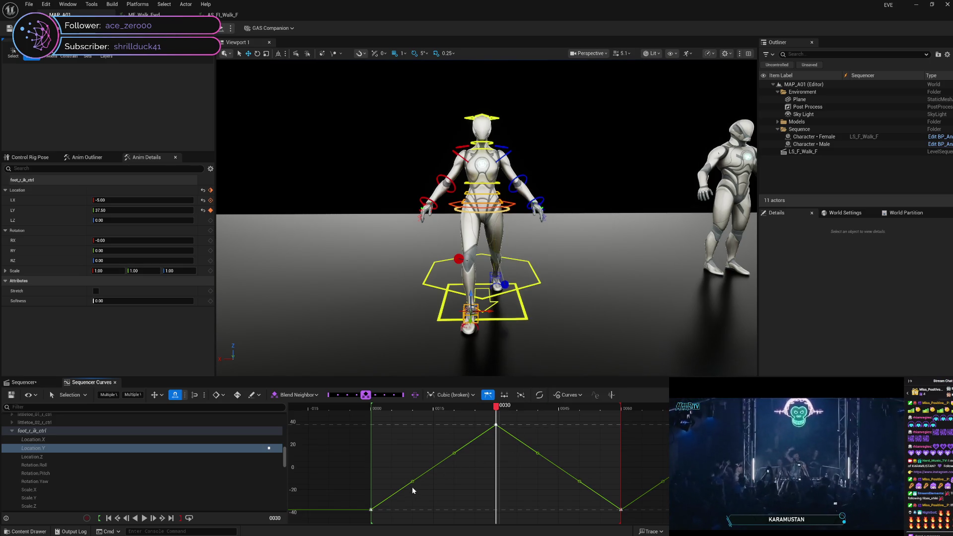
Step: Check the pose at frame 57, then select only the frame 0 key
{"action": "mouse_move", "coordinate": [498, 412]}
{"action": "left_mouse_down"}
{"action": "mouse_move", "coordinate": [625, 436]}
{"action": "mouse_move", "coordinate": [447, 439]}
{"action": "mouse_move", "coordinate": [373, 467]}
{"action": "left_mouse_up"}
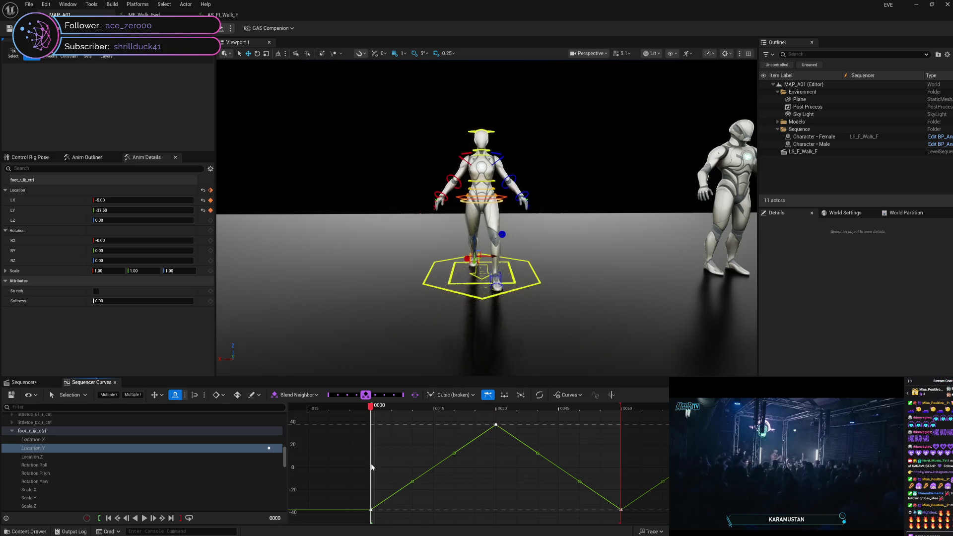
{"action": "left_click", "coordinate": [410, 489]}
{"action": "left_click", "coordinate": [412, 483]}
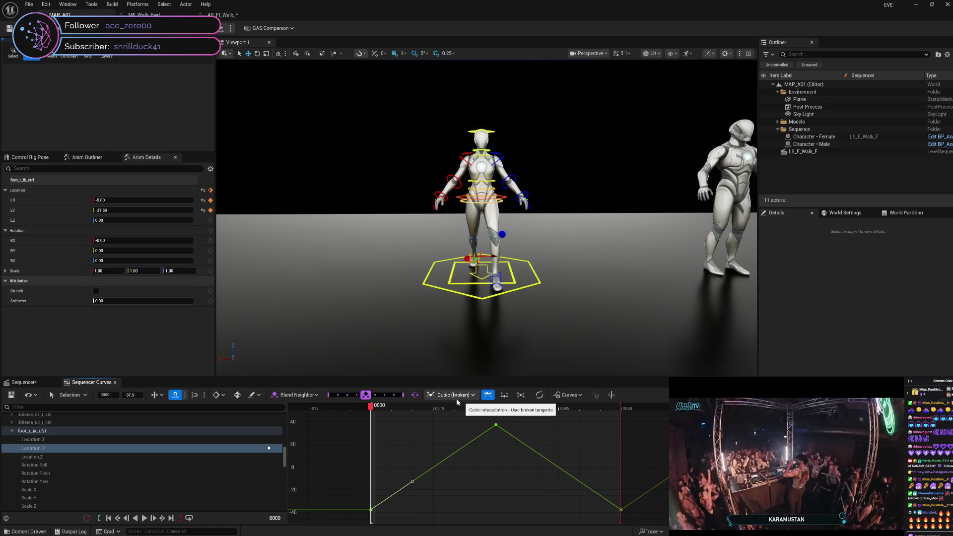
Step: Apply the Quadratic ease preset to the frame 0 key, then an ease preset to the frame 60 key
{"action": "left_click", "coordinate": [539, 395]}
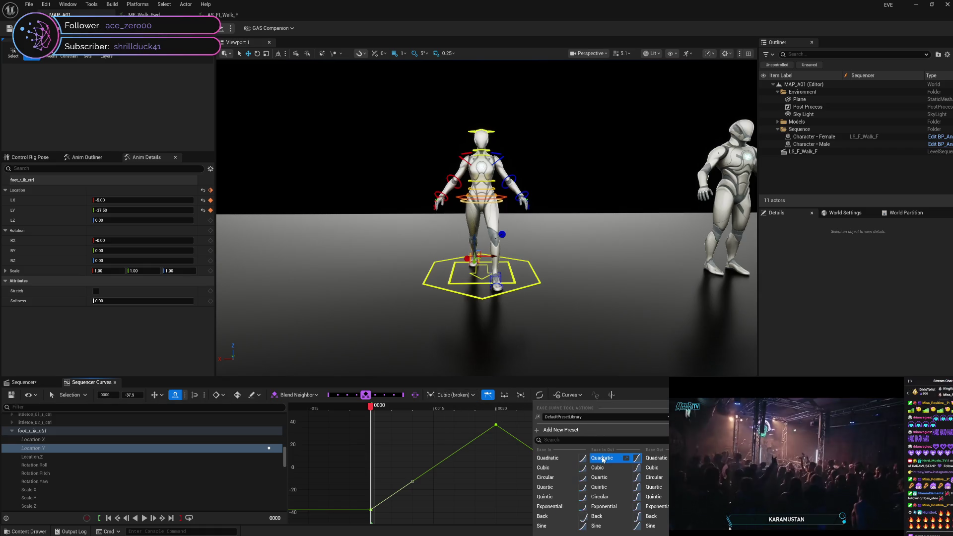
{"action": "left_click", "coordinate": [481, 479]}
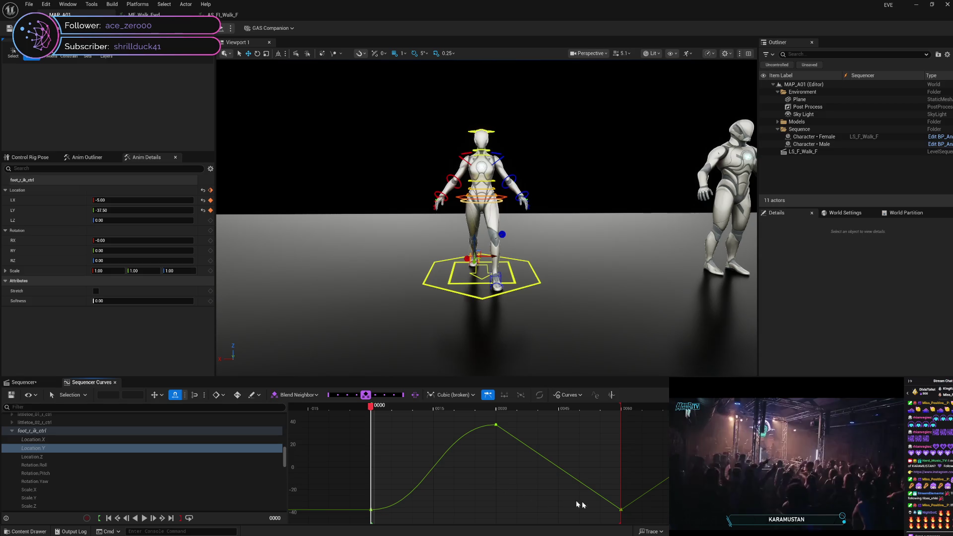
{"action": "left_click", "coordinate": [622, 510]}
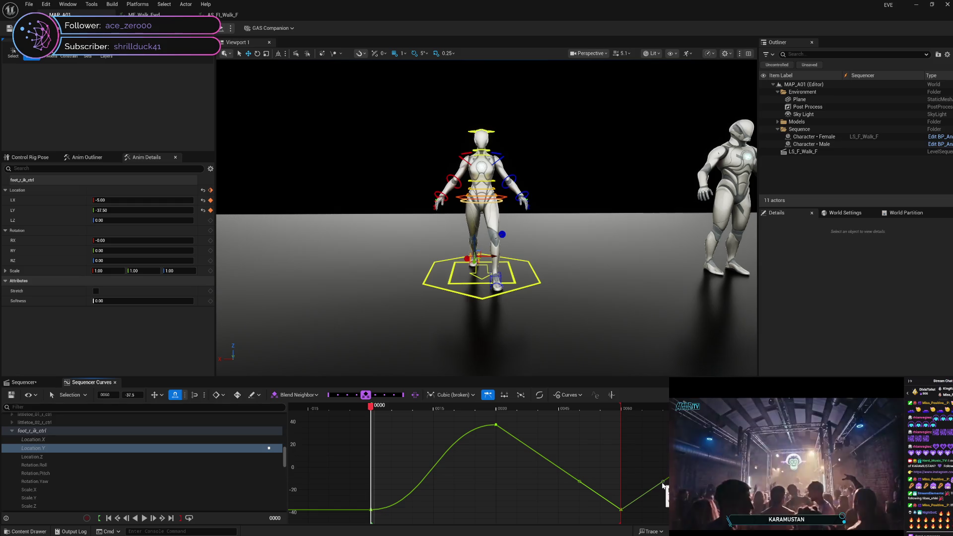
{"action": "mouse_move", "coordinate": [373, 407]}
{"action": "left_mouse_down"}
{"action": "mouse_move", "coordinate": [484, 410]}
{"action": "mouse_move", "coordinate": [624, 442]}
{"action": "left_mouse_up"}
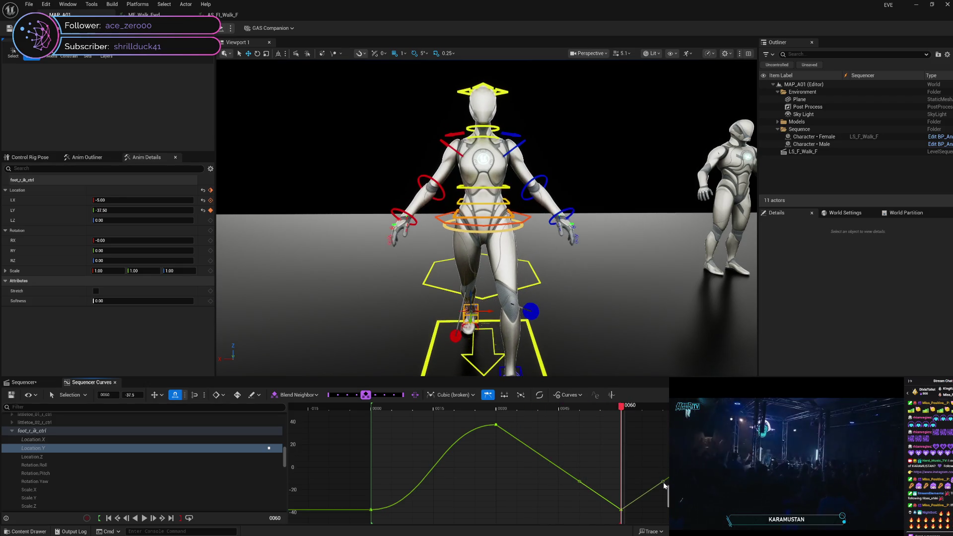
{"action": "left_click", "coordinate": [540, 395]}
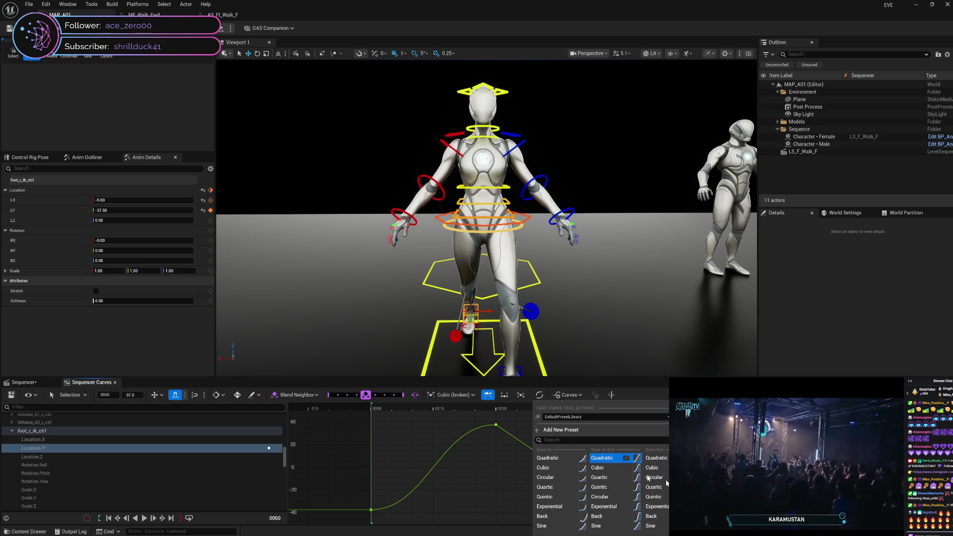
{"action": "left_click", "coordinate": [649, 479]}
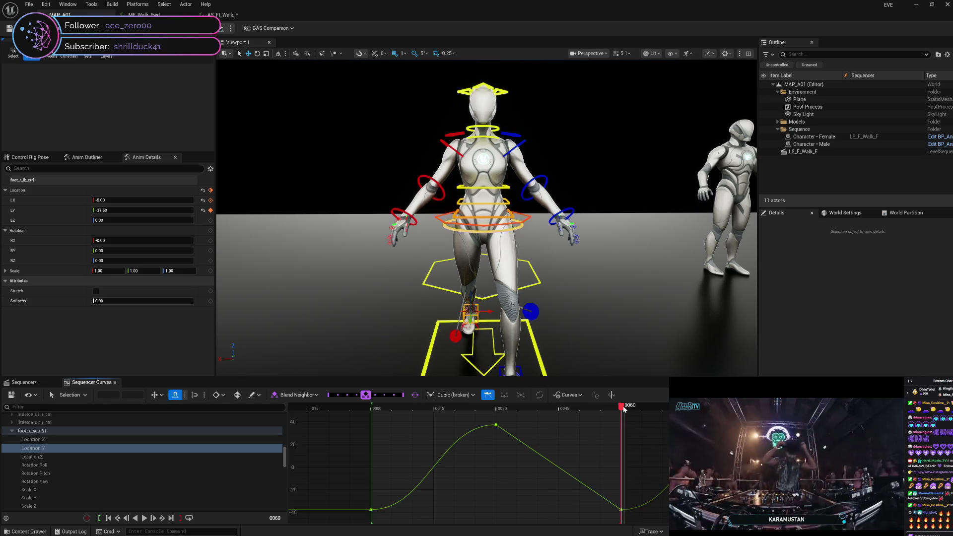
{"action": "key", "text": "space"}
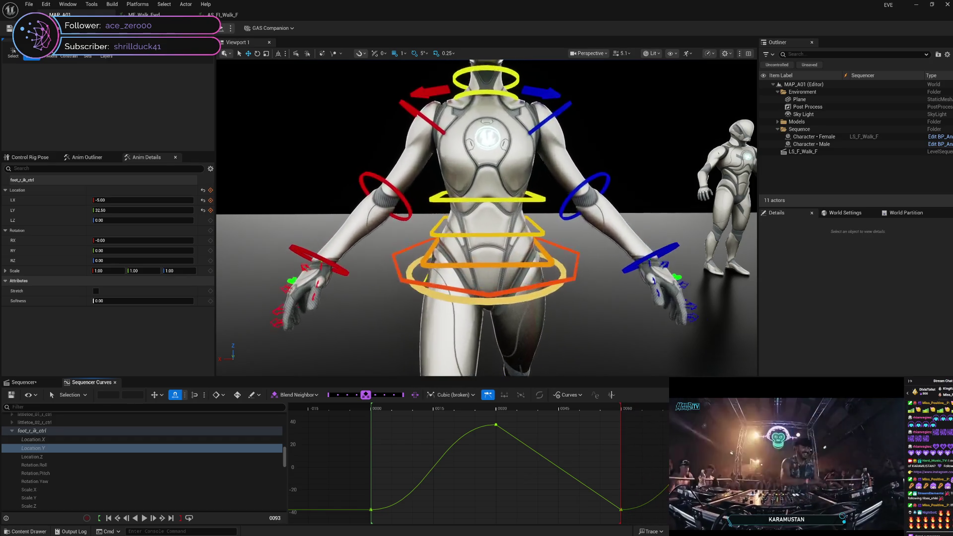
{"action": "mouse_move", "coordinate": [574, 451]}
{"action": "left_mouse_down"}
{"action": "mouse_move", "coordinate": [373, 458]}
{"action": "mouse_move", "coordinate": [479, 452]}
{"action": "left_mouse_up"}
{"action": "key", "text": "space"}
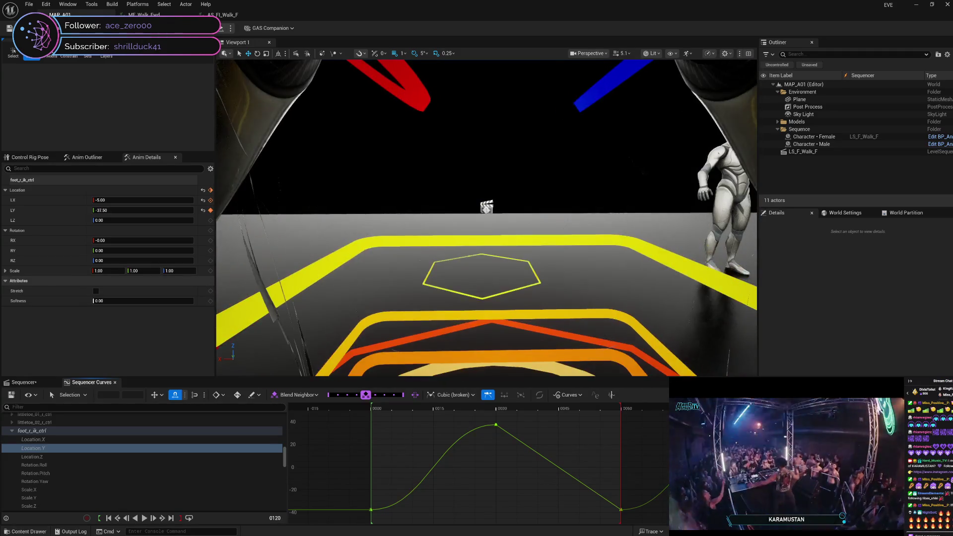
{"action": "mouse_move", "coordinate": [555, 487]}
{"action": "left_mouse_down"}
{"action": "mouse_move", "coordinate": [373, 486]}
{"action": "mouse_move", "coordinate": [663, 485]}
{"action": "mouse_move", "coordinate": [371, 498]}
{"action": "mouse_move", "coordinate": [486, 490]}
{"action": "mouse_move", "coordinate": [874, 497]}
{"action": "mouse_move", "coordinate": [400, 504]}
{"action": "mouse_move", "coordinate": [372, 515]}
{"action": "mouse_move", "coordinate": [498, 497]}
{"action": "mouse_move", "coordinate": [690, 506]}
{"action": "left_mouse_up"}
{"action": "left_click_drag", "start_coordinate": [660, 526], "coordinate": [374, 528]}
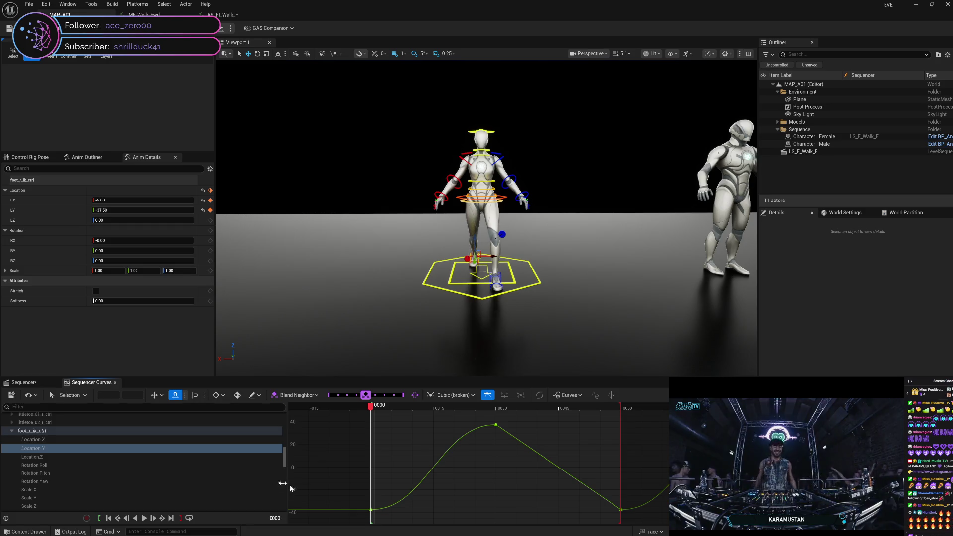
Step: Collapse the foot_r_ik_ctrl channels and return to the track timeline view
{"action": "left_click", "coordinate": [49, 431]}
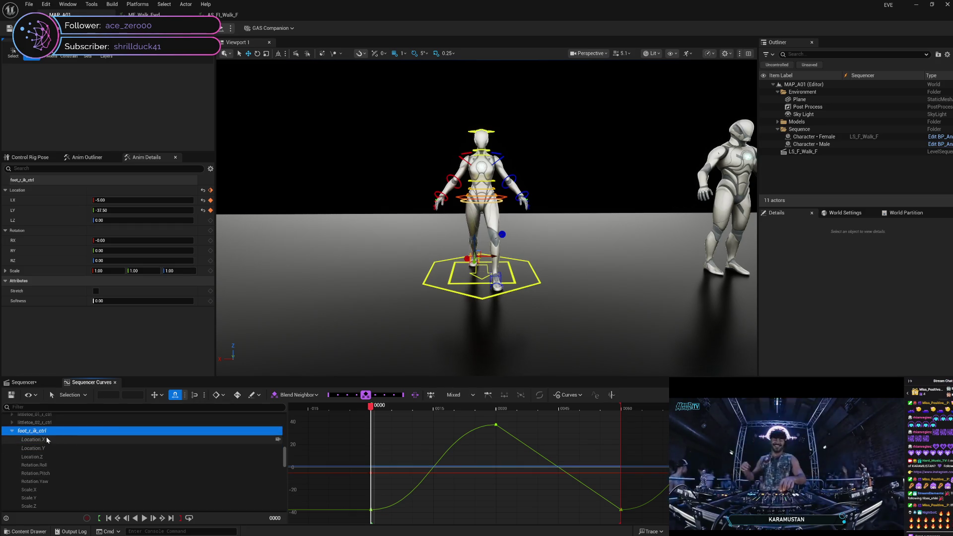
{"action": "left_click", "coordinate": [12, 431]}
{"action": "mouse_move", "coordinate": [374, 408]}
{"action": "left_mouse_down"}
{"action": "mouse_move", "coordinate": [529, 407]}
{"action": "mouse_move", "coordinate": [432, 405]}
{"action": "mouse_move", "coordinate": [347, 422]}
{"action": "mouse_move", "coordinate": [636, 422]}
{"action": "mouse_move", "coordinate": [373, 442]}
{"action": "left_mouse_up"}
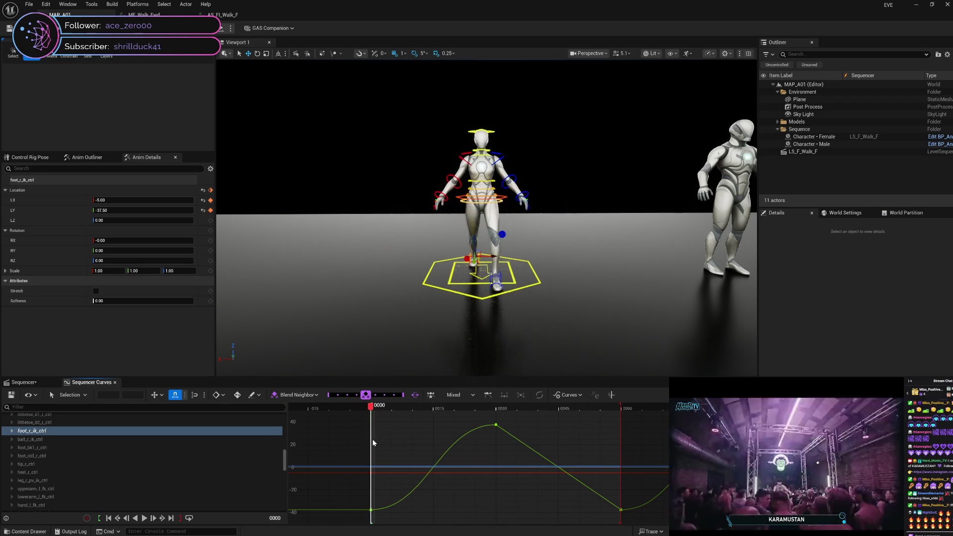
{"action": "left_click", "coordinate": [27, 383]}
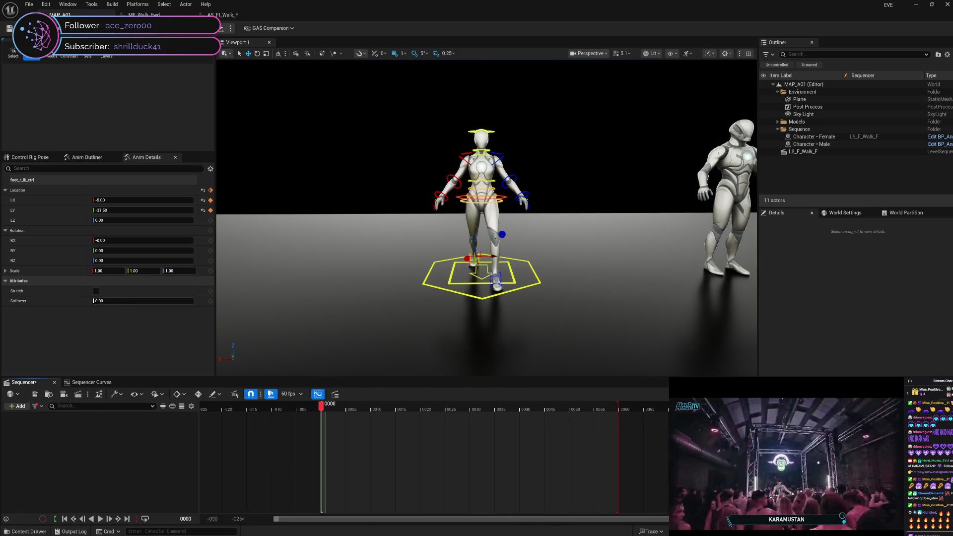
Step: Save the LS_F_Walk_F sequence with Ctrl+S, then check frame 40 and deselect the foot control
{"action": "key", "text": "ctrl+s"}
{"action": "left_click", "coordinate": [555, 361]}
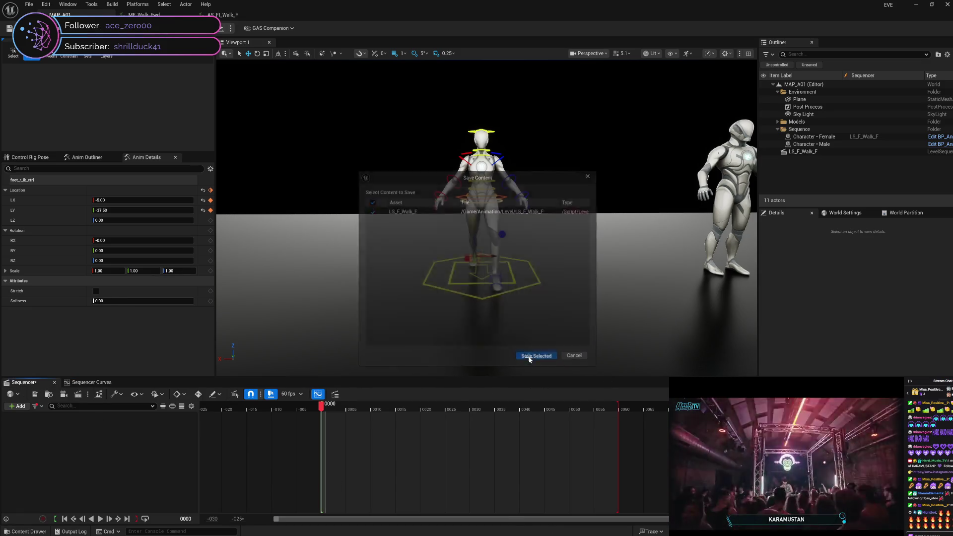
{"action": "mouse_move", "coordinate": [322, 408]}
{"action": "left_mouse_down"}
{"action": "mouse_move", "coordinate": [526, 416]}
{"action": "mouse_move", "coordinate": [348, 412]}
{"action": "left_mouse_up"}
{"action": "left_click", "coordinate": [96, 451]}
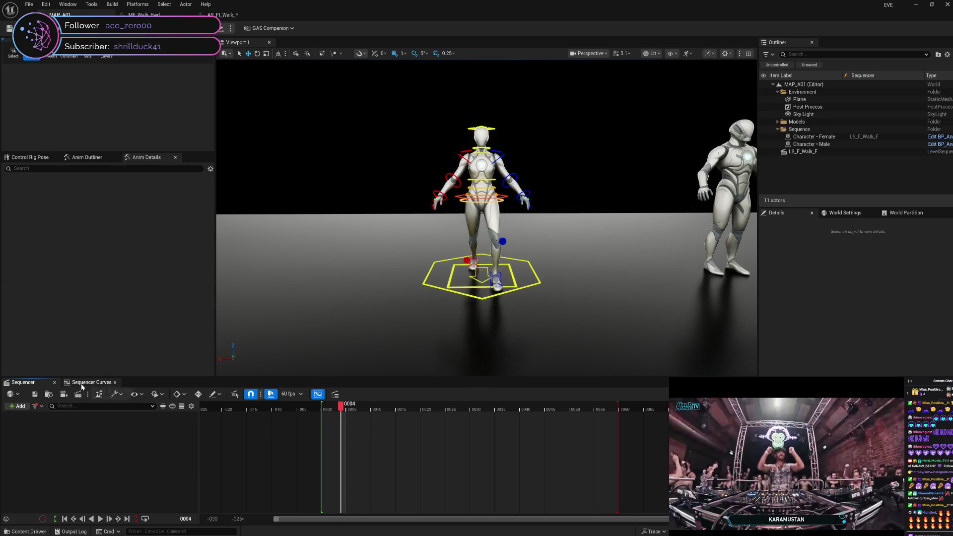
Step: Glance at the foot_r_ik_ctrl curve graph, return to the timeline, and clear the hips selection
{"action": "left_click", "coordinate": [82, 384]}
{"action": "left_click", "coordinate": [49, 431]}
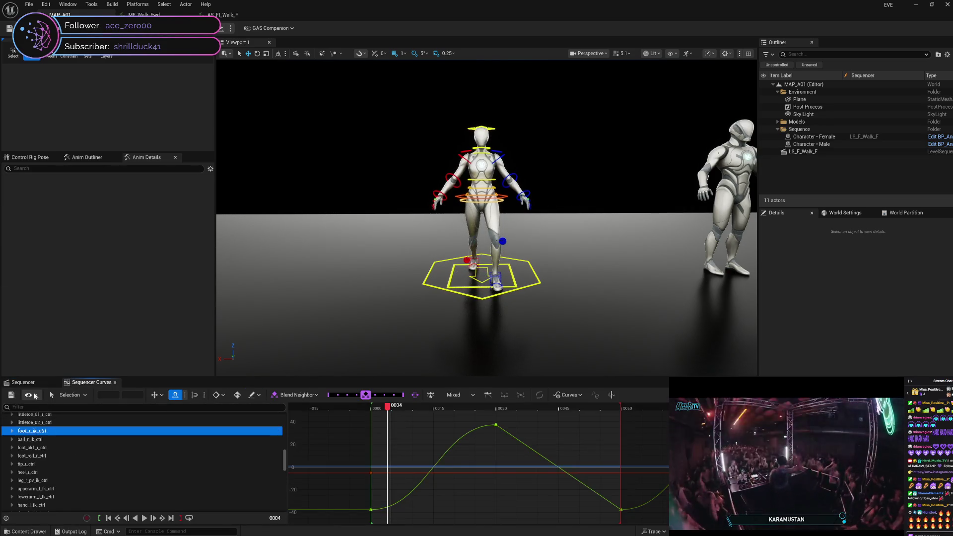
{"action": "left_click", "coordinate": [24, 382]}
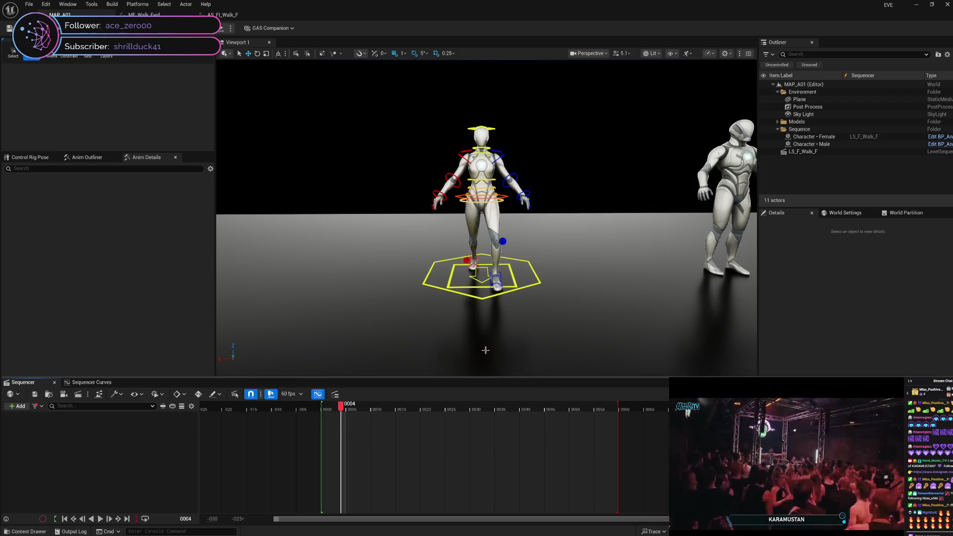
{"action": "left_click", "coordinate": [482, 199]}
{"action": "left_click", "coordinate": [46, 462]}
Step: Dismiss the Add Track and track context menus and close the Sequencer
{"action": "left_click", "coordinate": [19, 406]}
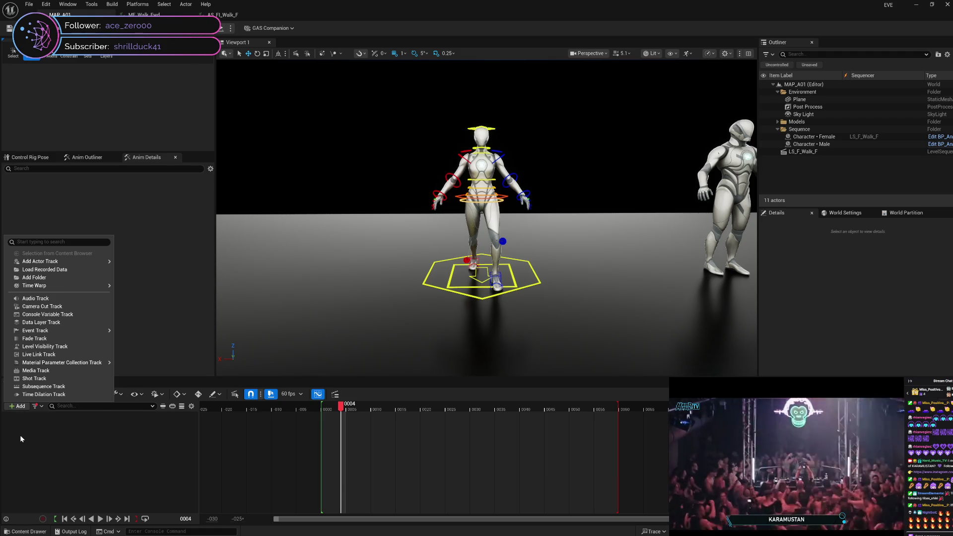
{"action": "left_click", "coordinate": [19, 435]}
{"action": "right_click", "coordinate": [21, 435]}
{"action": "left_click", "coordinate": [27, 460]}
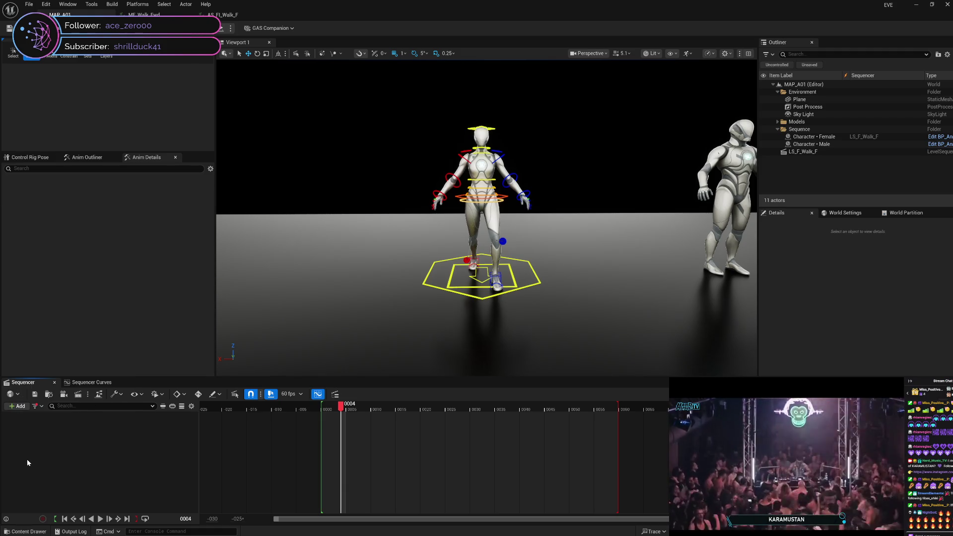
{"action": "left_click", "coordinate": [54, 382]}
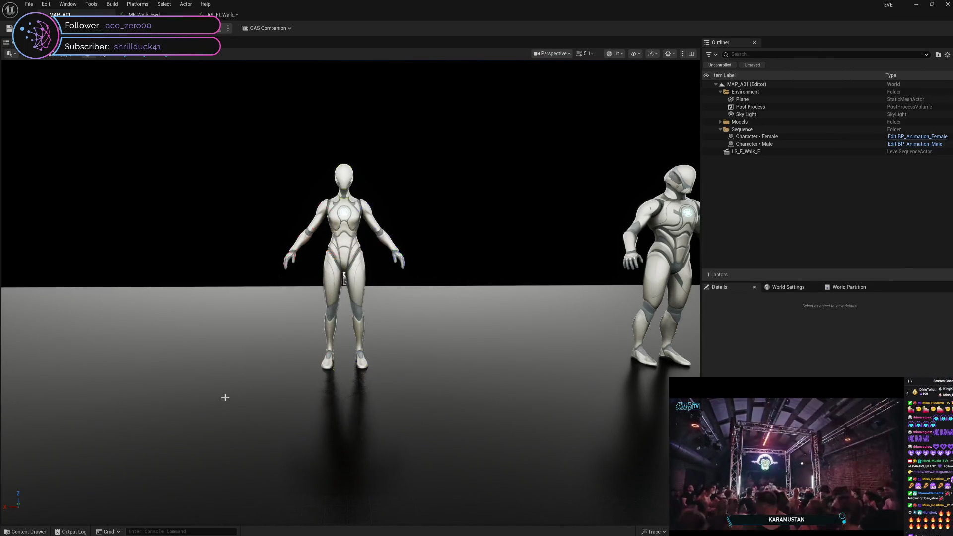
Step: Open LS_F_Walk_F from the Outliner via Open Level Sequence
{"action": "double_click", "coordinate": [770, 152]}
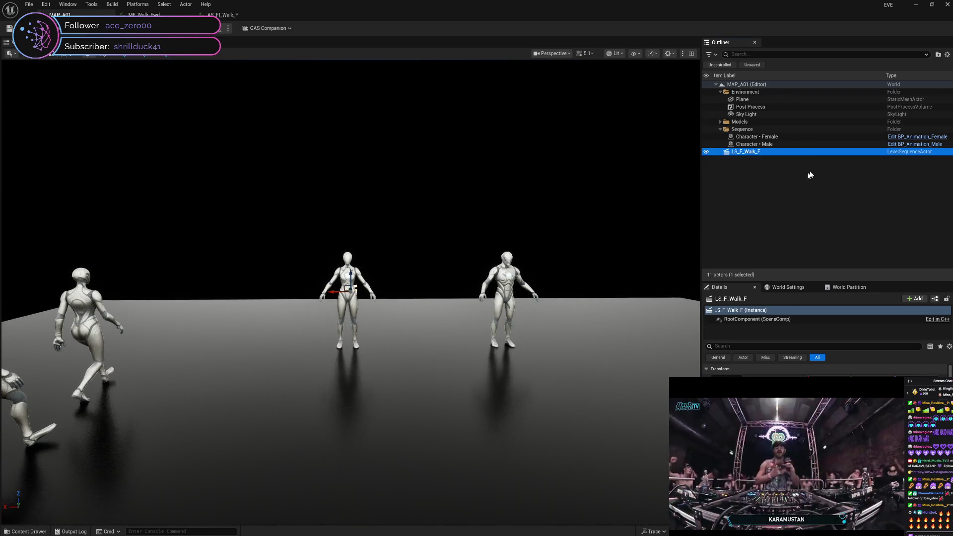
{"action": "right_click", "coordinate": [788, 154]}
{"action": "left_click", "coordinate": [807, 183]}
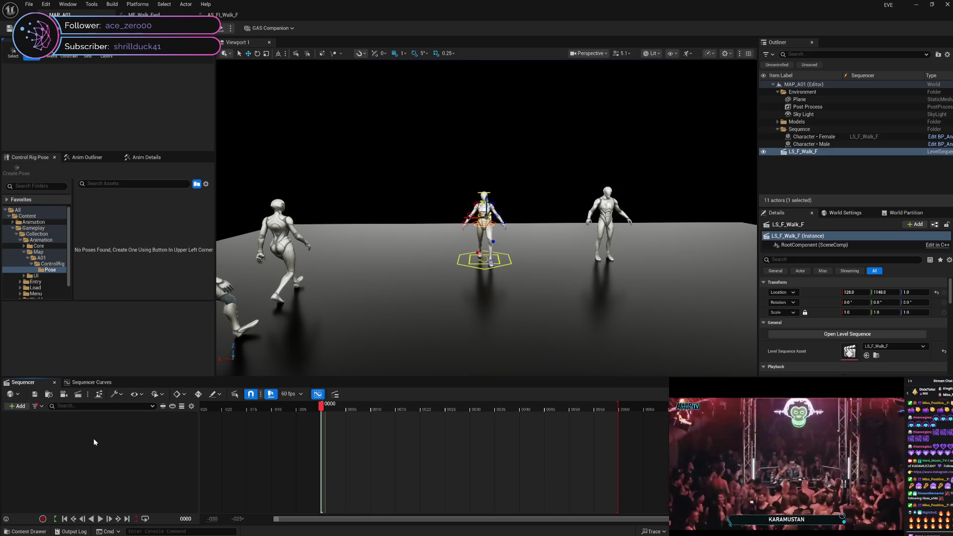
Step: Uncheck the Selected Anim Layers track filter and select the global_ctrl track
{"action": "left_click", "coordinate": [35, 407]}
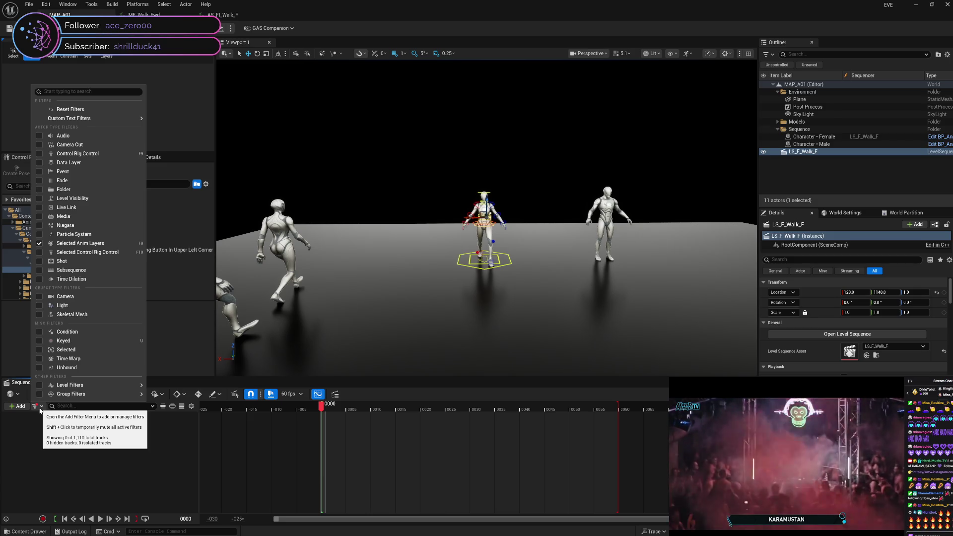
{"action": "left_click", "coordinate": [40, 411]}
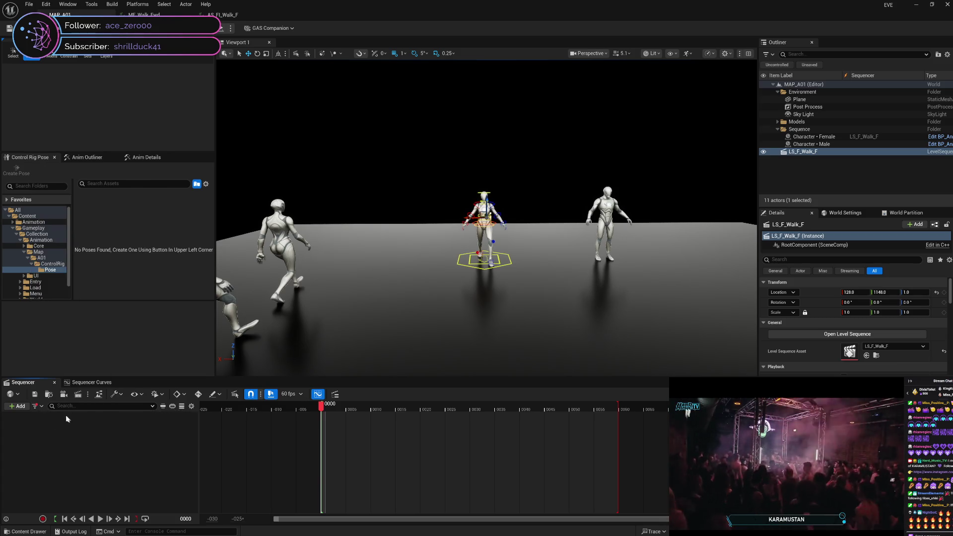
{"action": "left_click", "coordinate": [35, 408]}
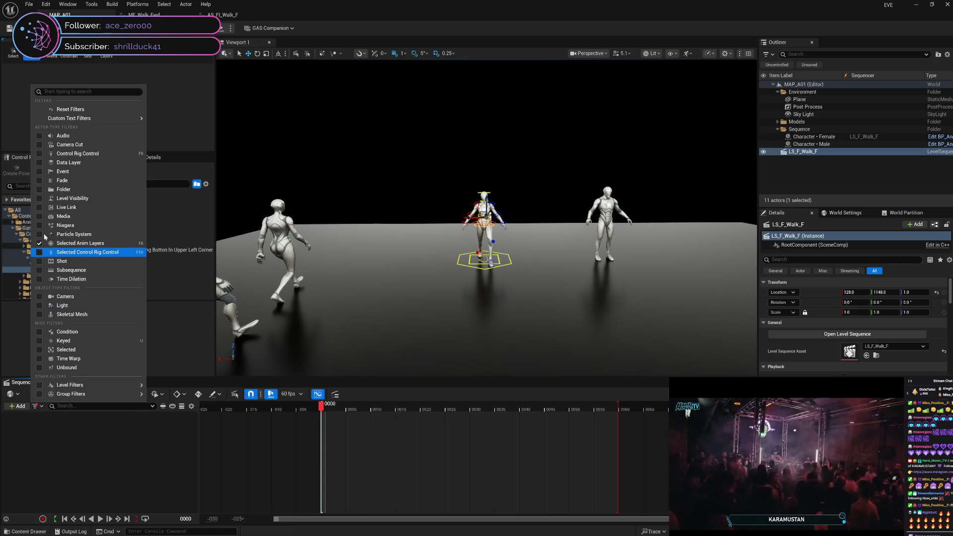
{"action": "left_click", "coordinate": [40, 243]}
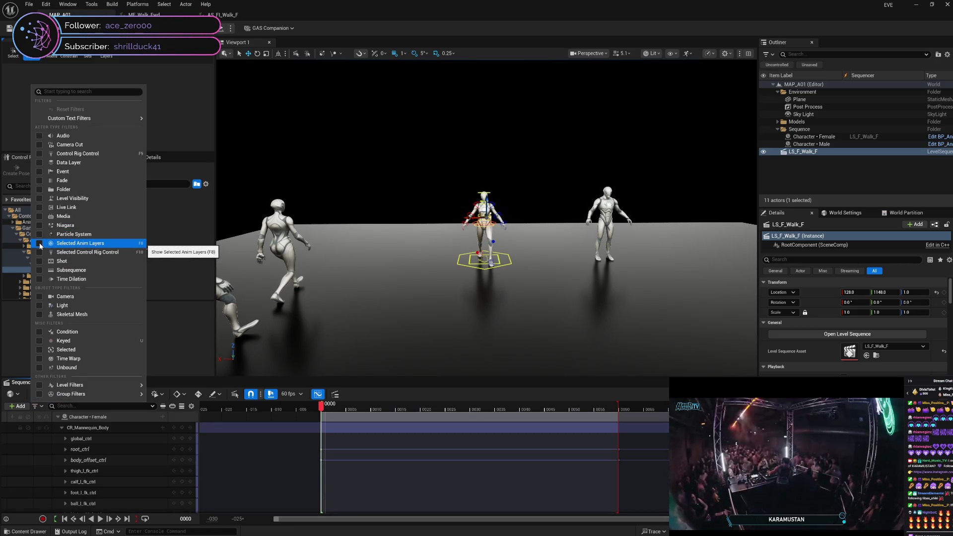
{"action": "left_click", "coordinate": [109, 428]}
{"action": "left_click", "coordinate": [110, 439]}
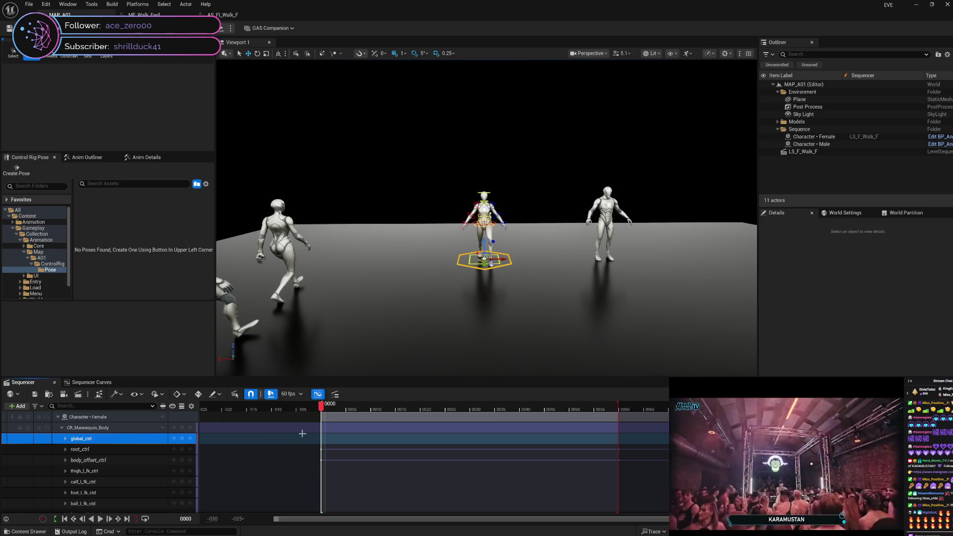
Step: Scrub through the walk cycle, park at frame 15, and select the left foot IK control
{"action": "left_click", "coordinate": [316, 408]}
{"action": "mouse_move", "coordinate": [324, 408]}
{"action": "left_mouse_down"}
{"action": "mouse_move", "coordinate": [471, 404]}
{"action": "mouse_move", "coordinate": [390, 408]}
{"action": "mouse_move", "coordinate": [326, 429]}
{"action": "mouse_move", "coordinate": [510, 409]}
{"action": "mouse_move", "coordinate": [618, 408]}
{"action": "mouse_move", "coordinate": [326, 427]}
{"action": "mouse_move", "coordinate": [621, 415]}
{"action": "mouse_move", "coordinate": [326, 448]}
{"action": "mouse_move", "coordinate": [624, 424]}
{"action": "mouse_move", "coordinate": [321, 443]}
{"action": "mouse_move", "coordinate": [615, 433]}
{"action": "mouse_move", "coordinate": [452, 447]}
{"action": "mouse_move", "coordinate": [318, 437]}
{"action": "mouse_move", "coordinate": [588, 444]}
{"action": "mouse_move", "coordinate": [408, 458]}
{"action": "mouse_move", "coordinate": [564, 458]}
{"action": "mouse_move", "coordinate": [323, 464]}
{"action": "mouse_move", "coordinate": [631, 464]}
{"action": "mouse_move", "coordinate": [419, 464]}
{"action": "left_mouse_up"}
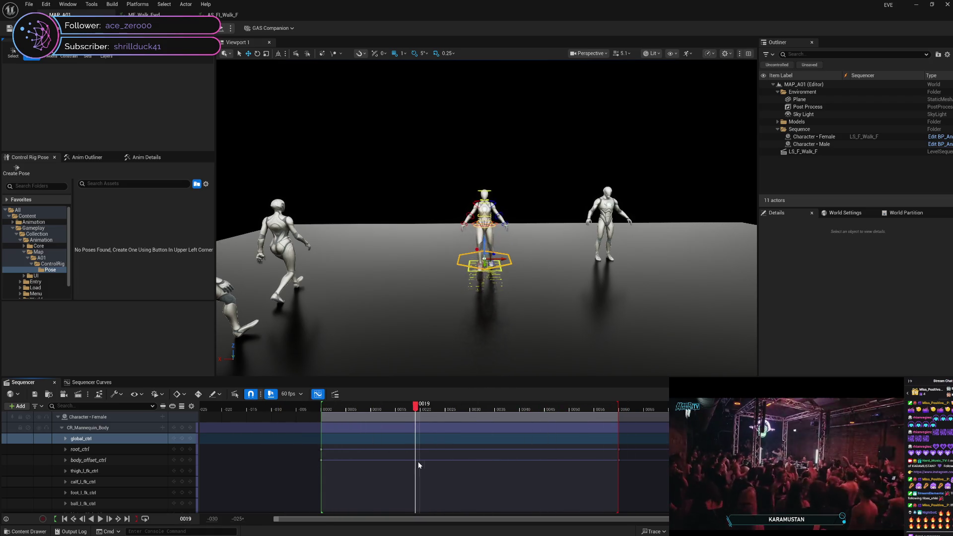
{"action": "scroll", "coordinate": [491, 340], "scroll_direction": "up", "scroll_amount": 5}
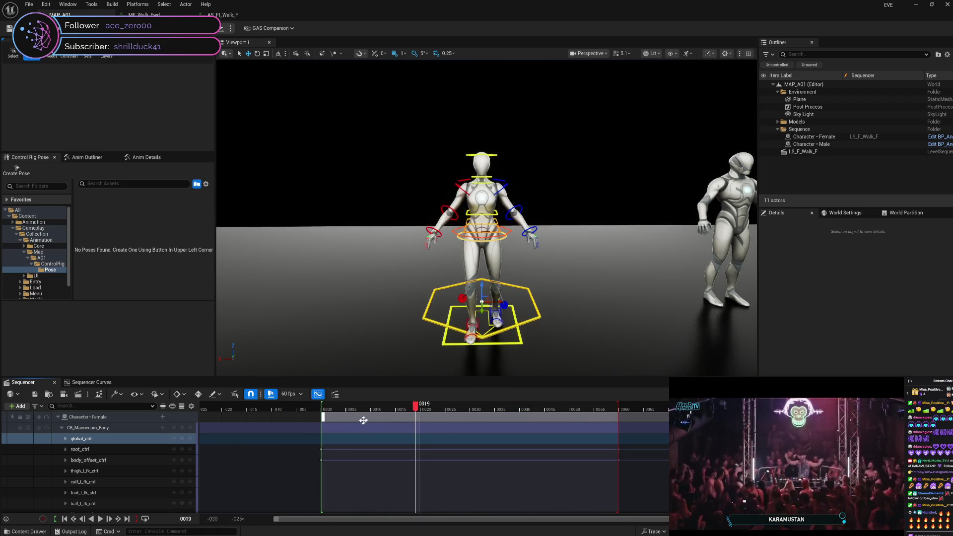
{"action": "left_click_drag", "start_coordinate": [416, 407], "coordinate": [396, 411]}
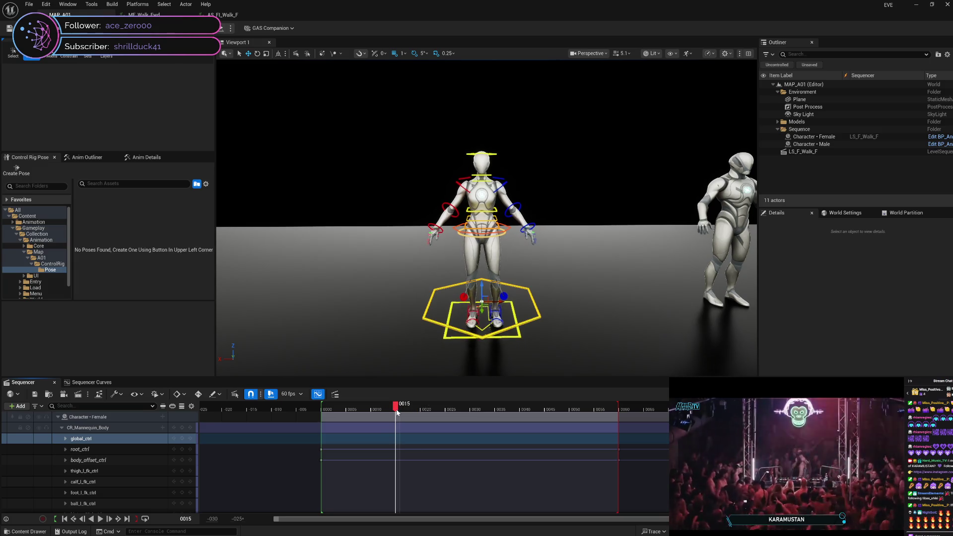
{"action": "left_click", "coordinate": [498, 312]}
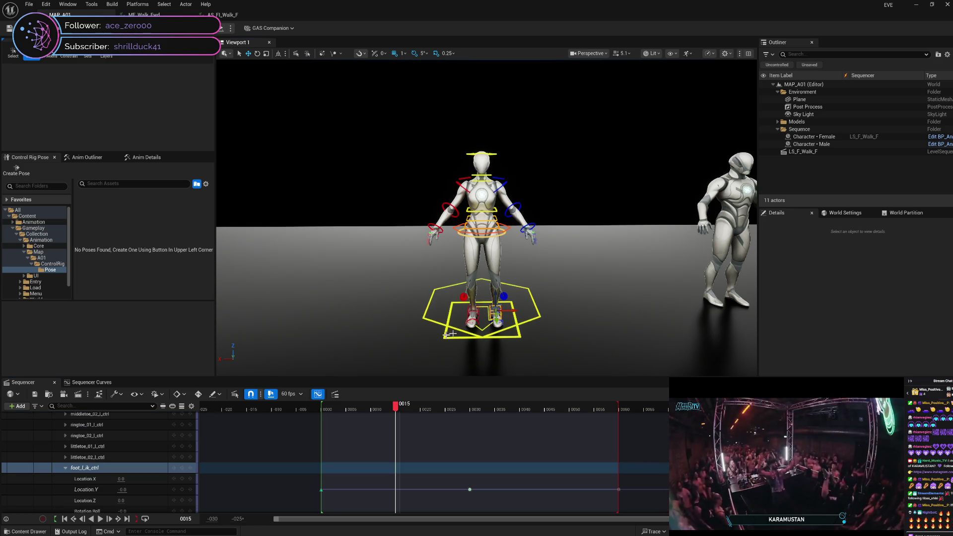
Step: Set the left foot IK control's LX to -10 at frame 15 and key LX at frame 0
{"action": "left_click", "coordinate": [143, 158]}
{"action": "type", "text": "-10"}
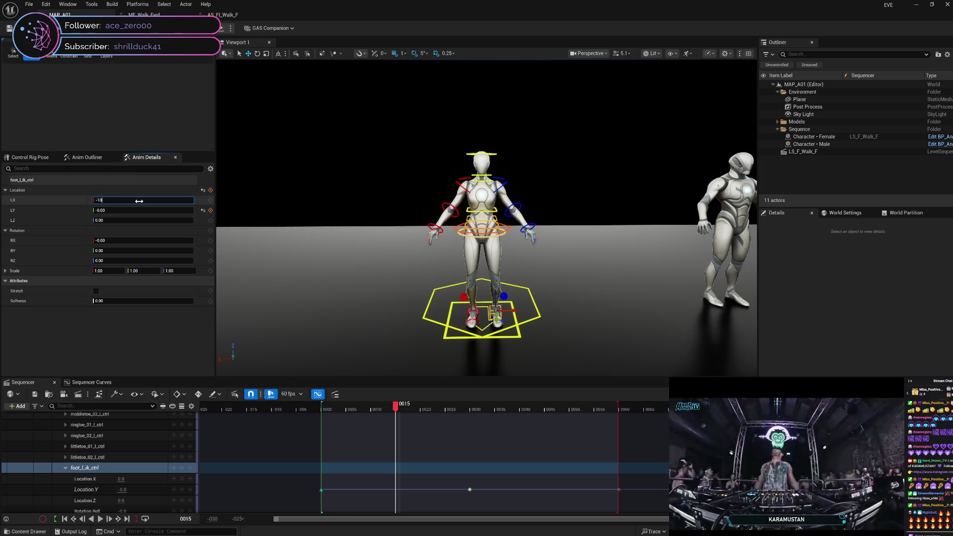
{"action": "key", "text": "Return"}
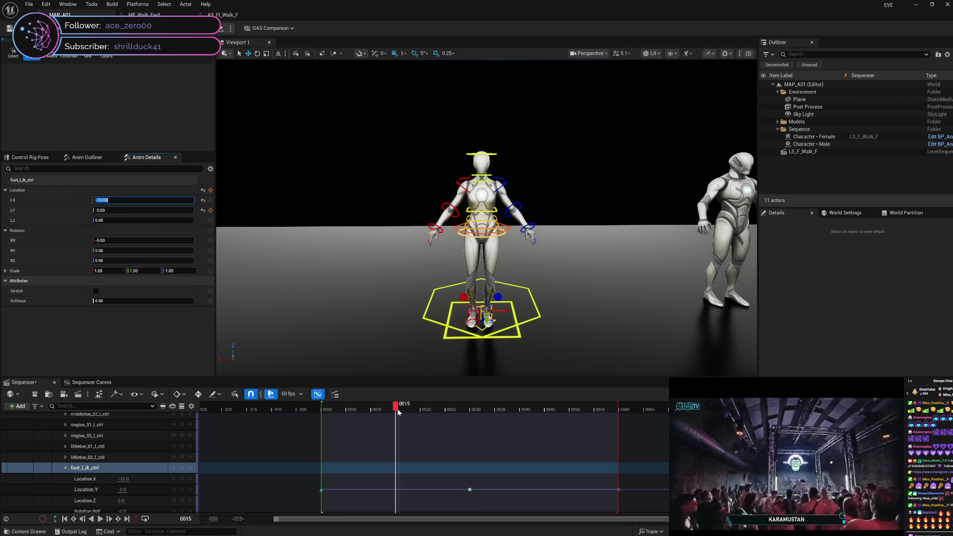
{"action": "mouse_move", "coordinate": [396, 409]}
{"action": "left_mouse_down"}
{"action": "mouse_move", "coordinate": [326, 407]}
{"action": "mouse_move", "coordinate": [451, 406]}
{"action": "mouse_move", "coordinate": [323, 415]}
{"action": "left_mouse_up"}
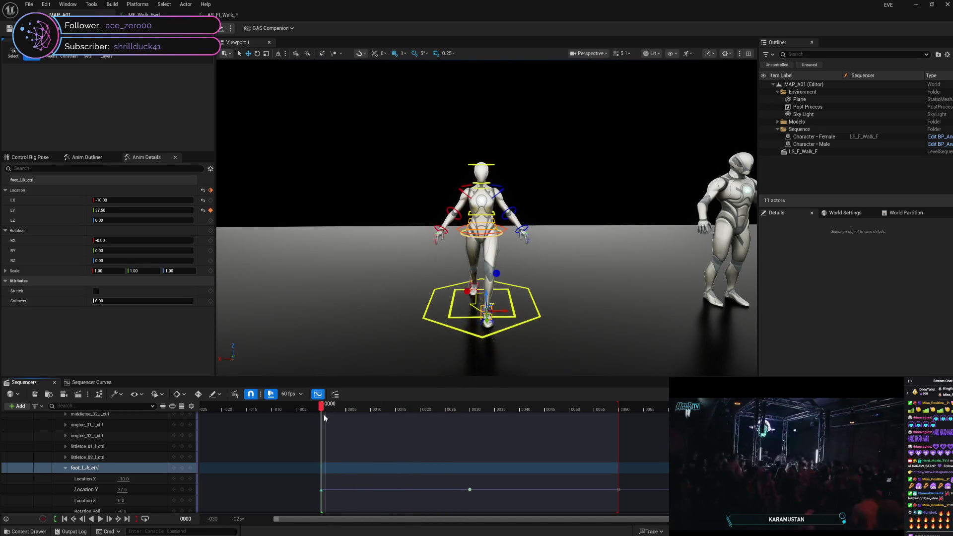
{"action": "left_click", "coordinate": [67, 469]}
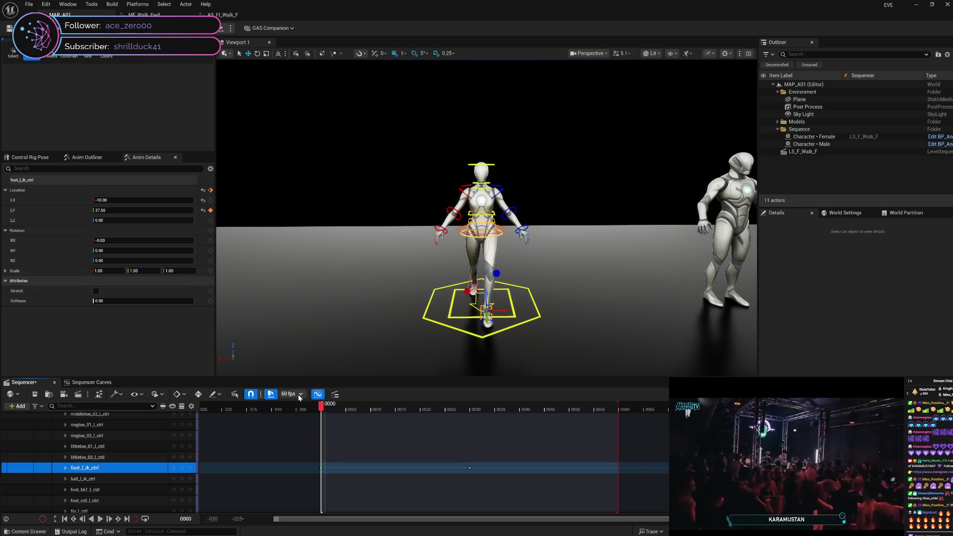
{"action": "left_click_drag", "start_coordinate": [322, 409], "coordinate": [324, 415]}
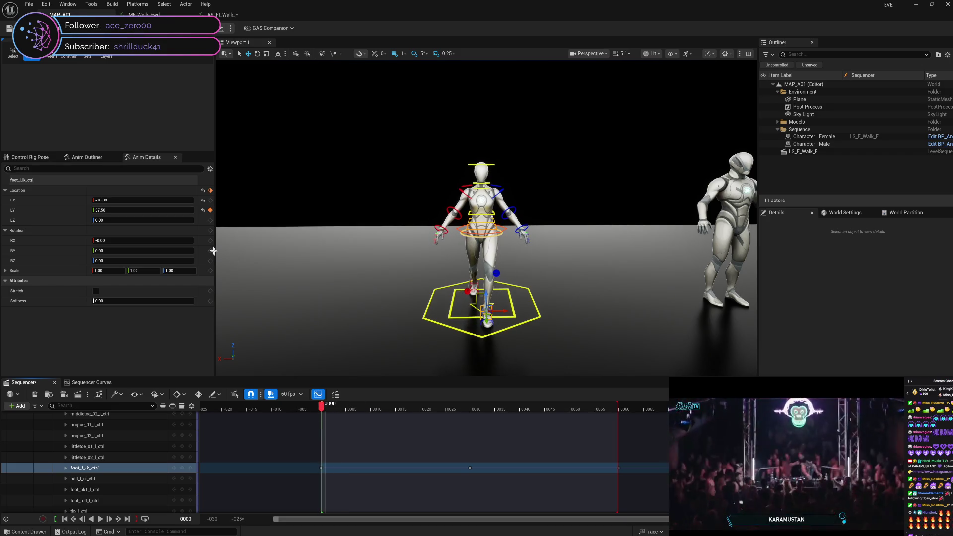
{"action": "left_click", "coordinate": [211, 200]}
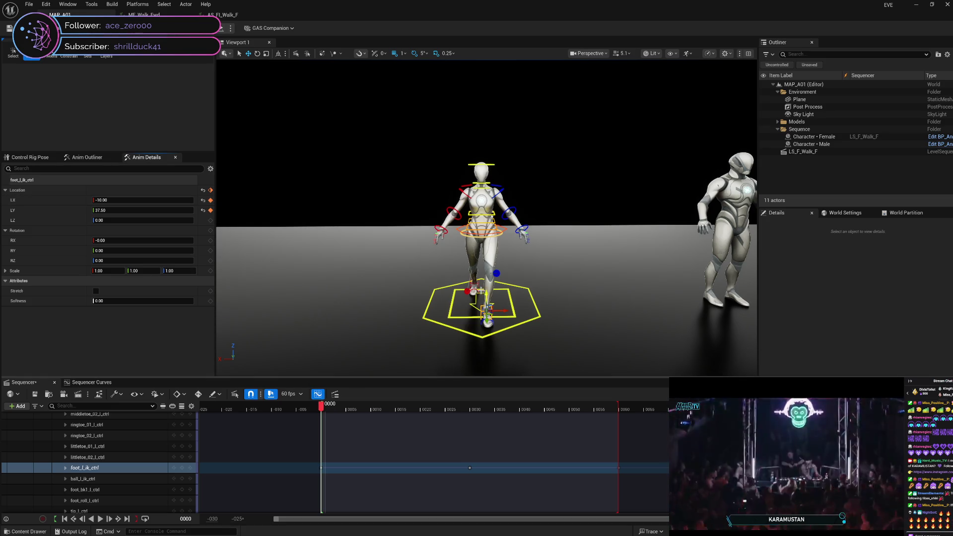
Step: Select foot_r_ik_ctrl and scrub from frame 0 to frame 18
{"action": "left_click", "coordinate": [476, 287]}
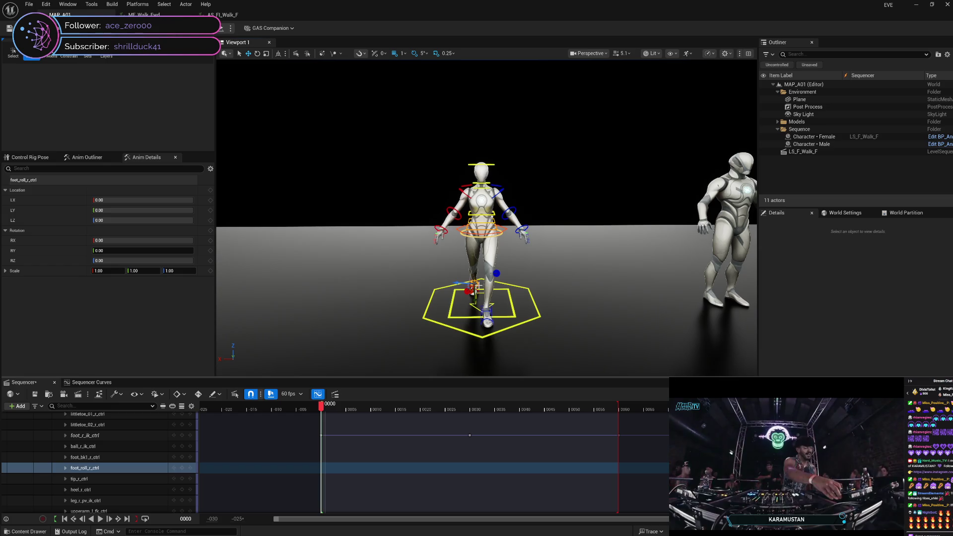
{"action": "left_click", "coordinate": [131, 447]}
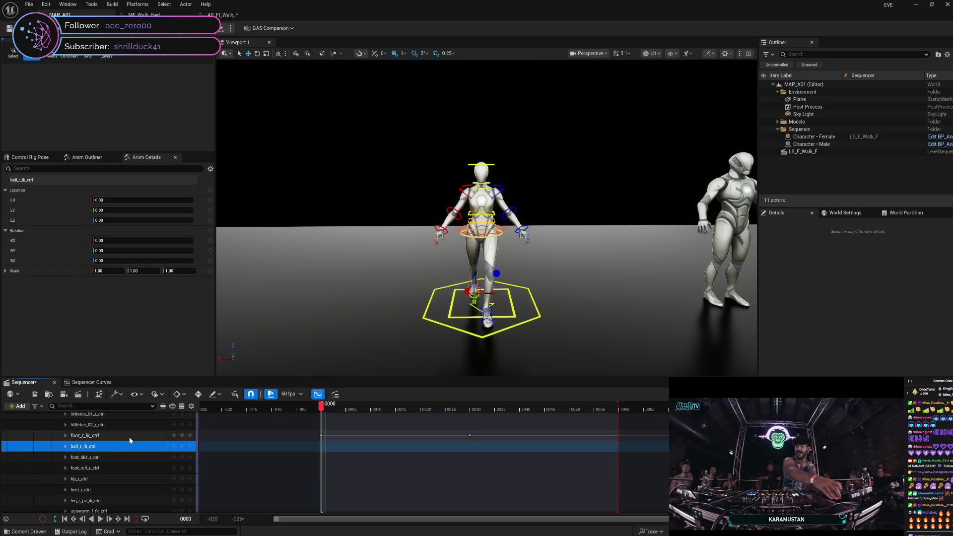
{"action": "left_click", "coordinate": [130, 437]}
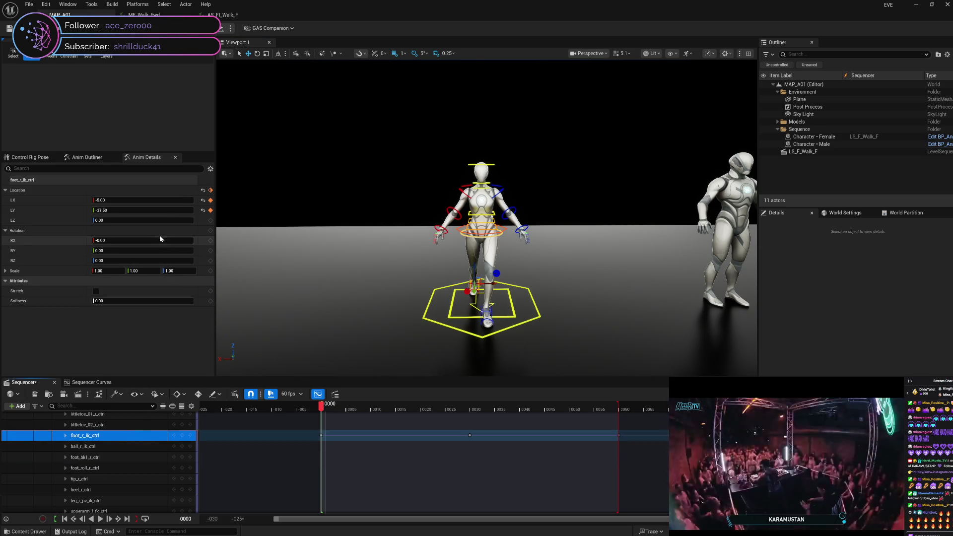
{"action": "mouse_move", "coordinate": [322, 406]}
{"action": "left_mouse_down"}
{"action": "mouse_move", "coordinate": [417, 406]}
{"action": "mouse_move", "coordinate": [401, 406]}
{"action": "left_mouse_up"}
Step: Frame foot_r_ik_ctrl in the viewport and scrub from frame 15 back to frame 0
{"action": "scroll", "coordinate": [550, 280], "scroll_direction": "up", "scroll_amount": 3}
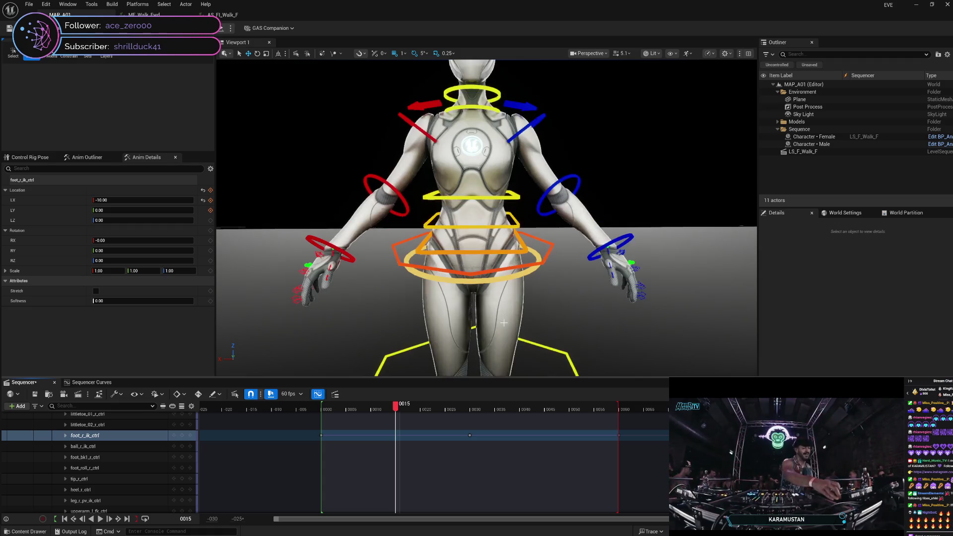
{"action": "scroll", "coordinate": [550, 281], "scroll_direction": "up", "scroll_amount": 5}
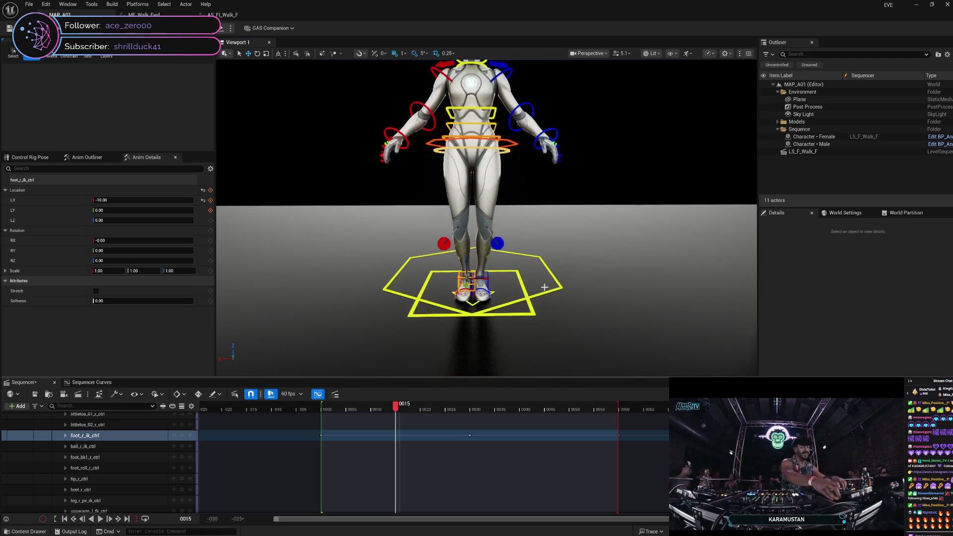
{"action": "scroll", "coordinate": [540, 297], "scroll_direction": "down", "scroll_amount": 5}
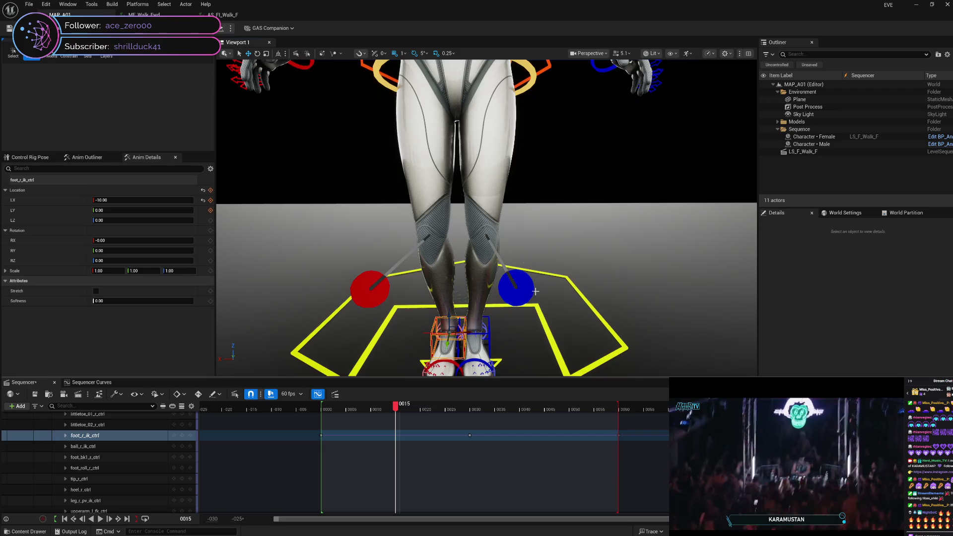
{"action": "key", "text": "f"}
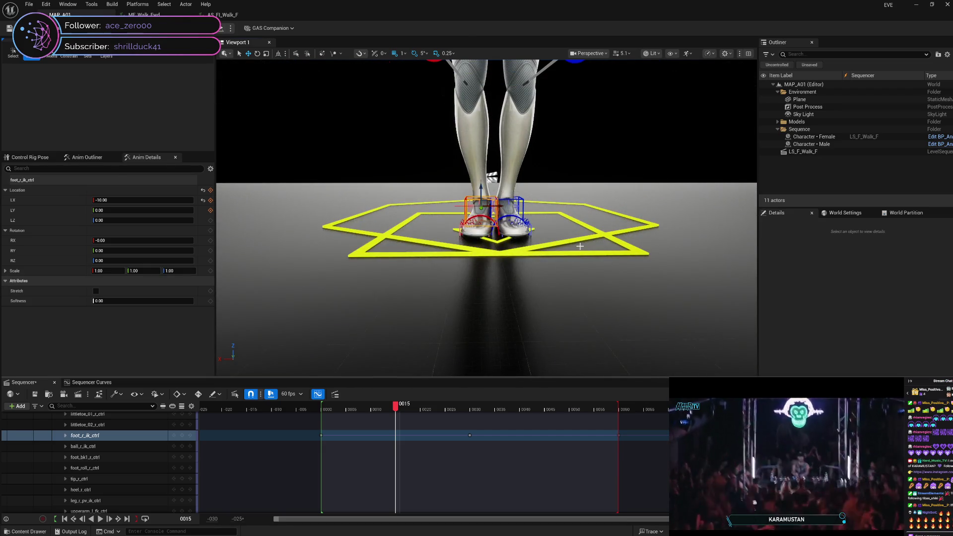
{"action": "left_click", "coordinate": [576, 151]}
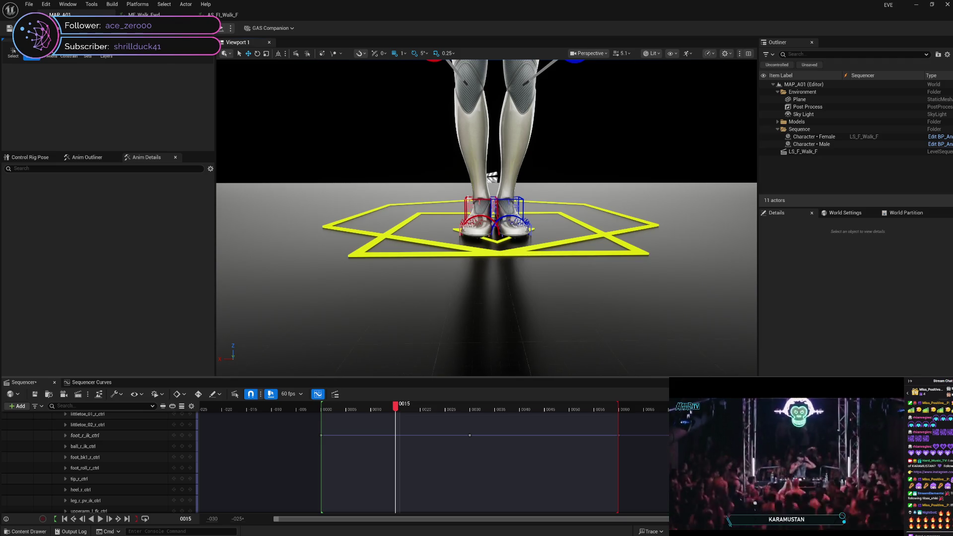
{"action": "left_click", "coordinate": [84, 435]}
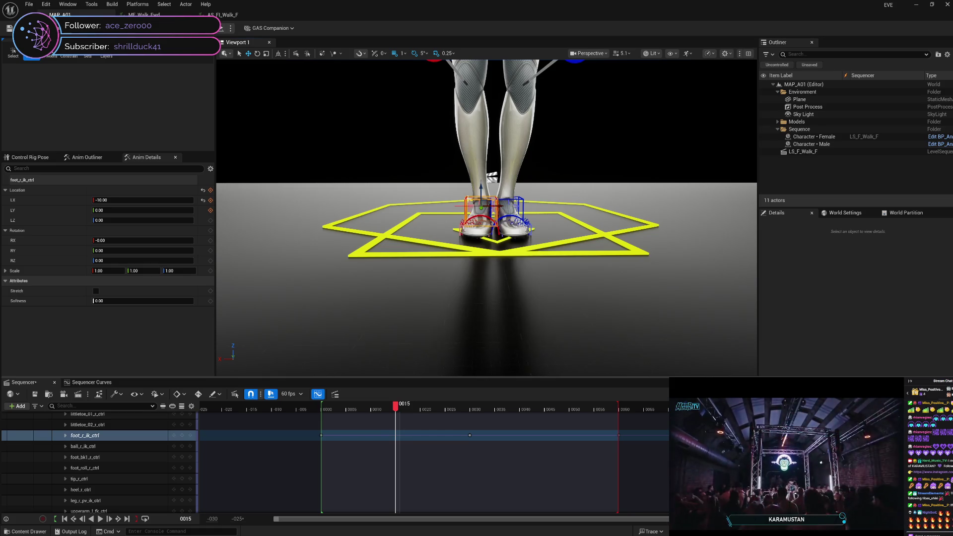
{"action": "scroll", "coordinate": [522, 283], "scroll_direction": "down", "scroll_amount": 5}
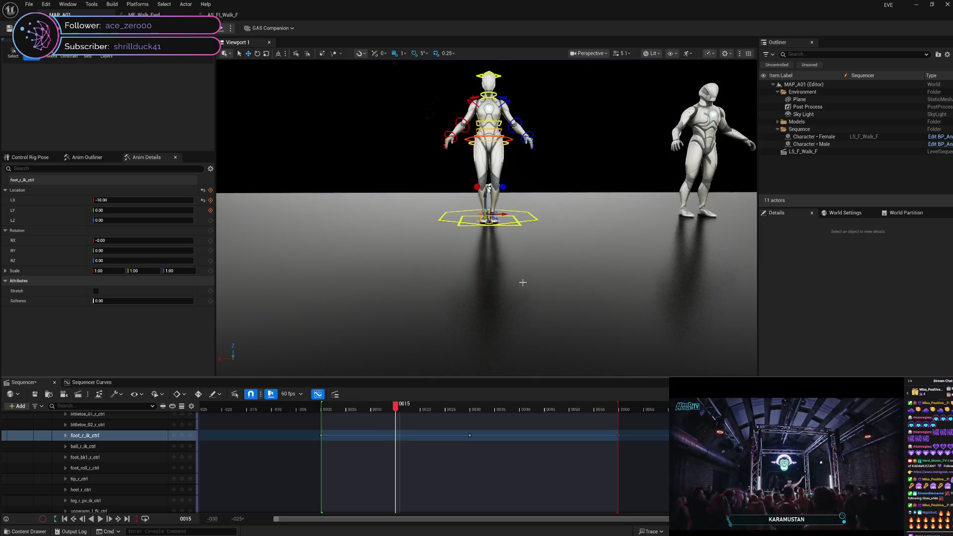
{"action": "scroll", "coordinate": [523, 283], "scroll_direction": "up", "scroll_amount": 5}
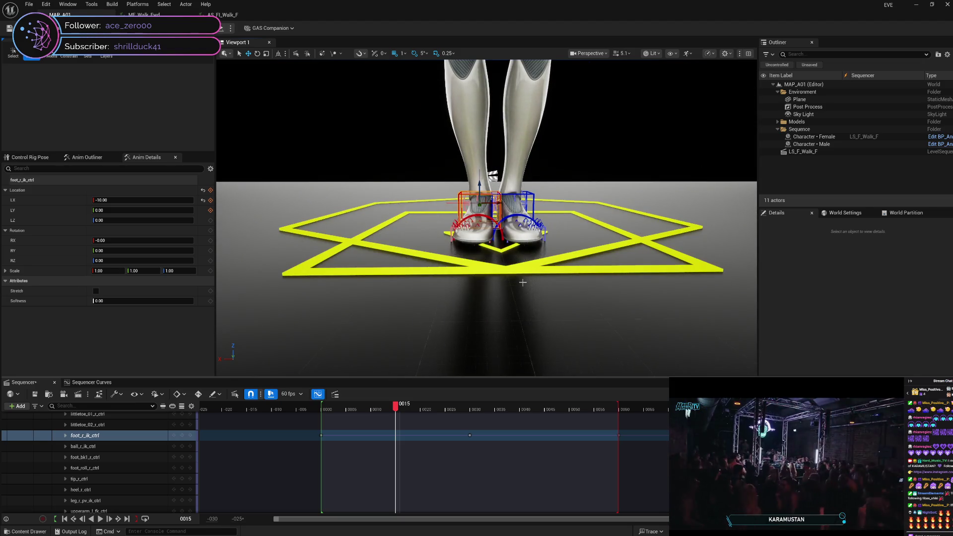
{"action": "mouse_move", "coordinate": [396, 405]}
{"action": "left_mouse_down"}
{"action": "mouse_move", "coordinate": [326, 407]}
{"action": "mouse_move", "coordinate": [445, 407]}
{"action": "mouse_move", "coordinate": [326, 407]}
{"action": "mouse_move", "coordinate": [425, 406]}
{"action": "left_mouse_up"}
{"action": "left_click", "coordinate": [324, 414]}
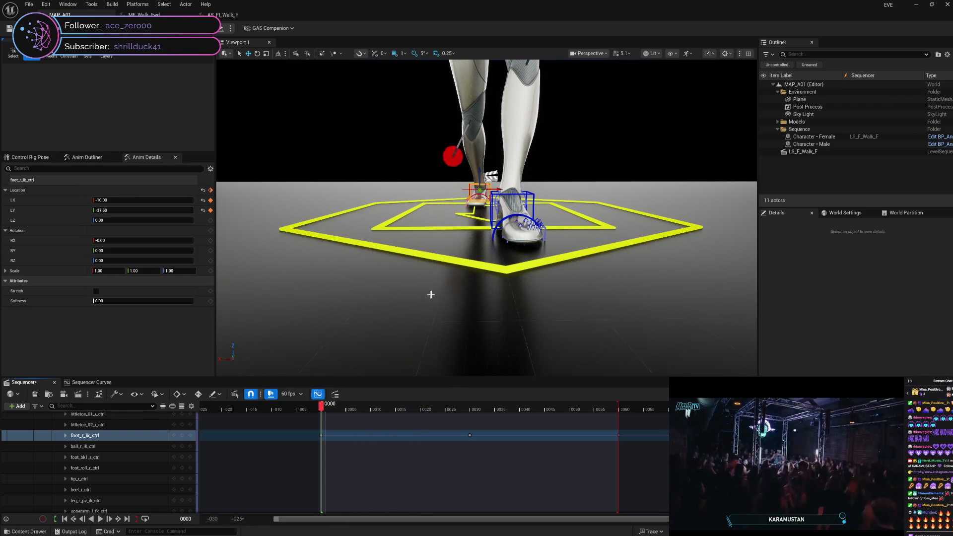
Step: Zoom the viewport out and scrub the right foot's stride to frame 14 and back
{"action": "scroll", "coordinate": [432, 294], "scroll_direction": "down", "scroll_amount": 8}
{"action": "left_click_drag", "start_coordinate": [323, 408], "coordinate": [408, 396]}
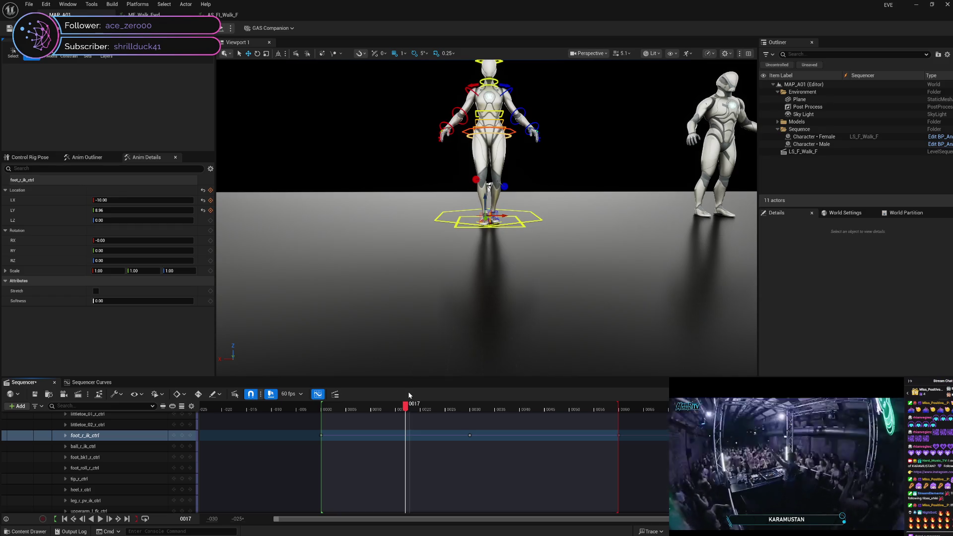
{"action": "mouse_move", "coordinate": [409, 395]}
{"action": "left_mouse_down"}
{"action": "mouse_move", "coordinate": [622, 391]}
{"action": "mouse_move", "coordinate": [316, 395]}
{"action": "mouse_move", "coordinate": [326, 407]}
{"action": "mouse_move", "coordinate": [396, 394]}
{"action": "mouse_move", "coordinate": [625, 382]}
{"action": "mouse_move", "coordinate": [321, 421]}
{"action": "mouse_move", "coordinate": [656, 417]}
{"action": "mouse_move", "coordinate": [317, 439]}
{"action": "mouse_move", "coordinate": [620, 429]}
{"action": "mouse_move", "coordinate": [324, 452]}
{"action": "mouse_move", "coordinate": [611, 443]}
{"action": "mouse_move", "coordinate": [621, 440]}
{"action": "mouse_move", "coordinate": [318, 458]}
{"action": "left_mouse_up"}
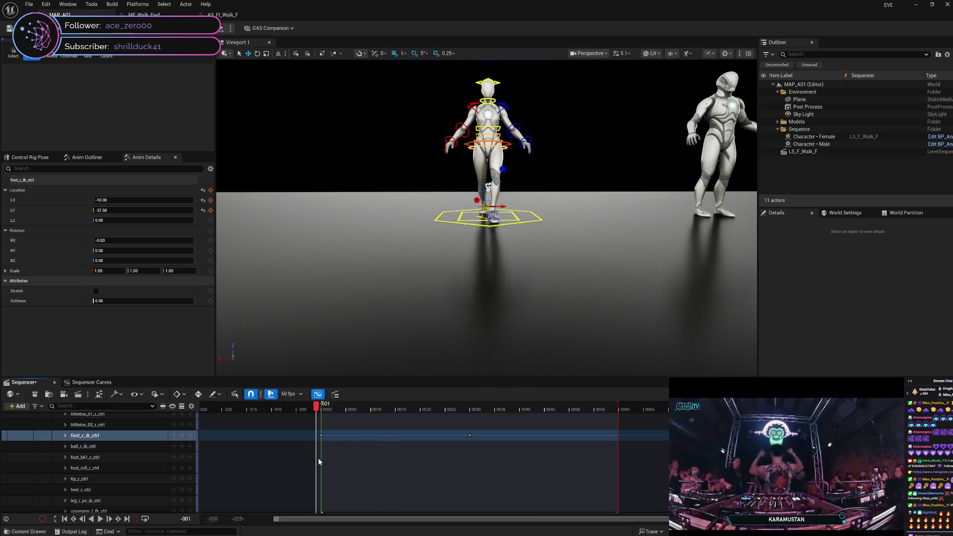
Step: Scroll the Sequencer track list back up and select the body control
{"action": "scroll", "coordinate": [405, 469], "scroll_direction": "up", "scroll_amount": 3}
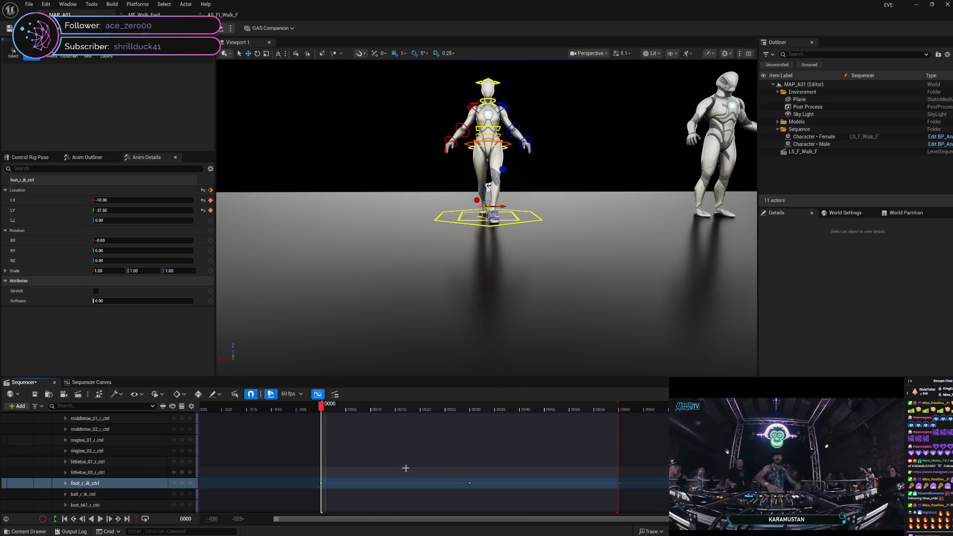
{"action": "scroll", "coordinate": [406, 469], "scroll_direction": "up", "scroll_amount": 2}
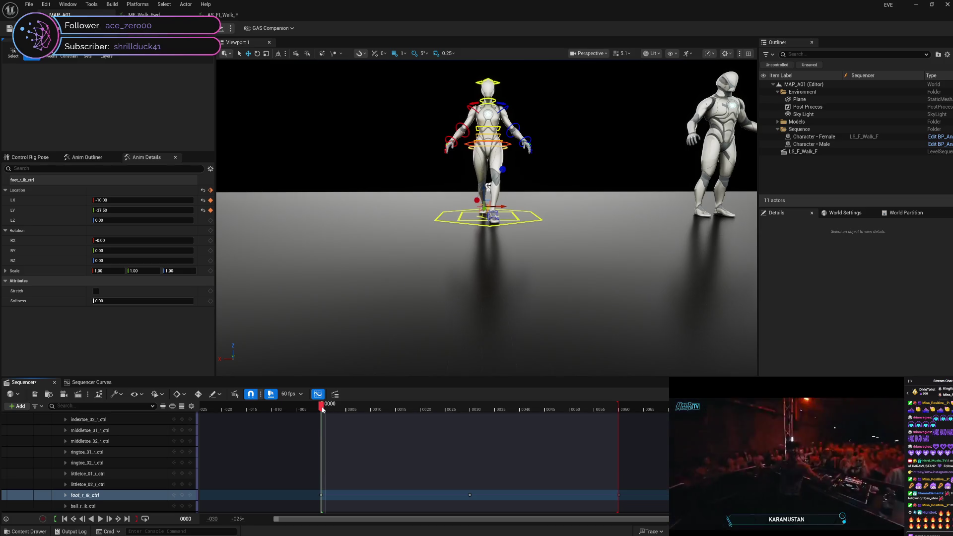
{"action": "scroll", "coordinate": [156, 451], "scroll_direction": "up", "scroll_amount": 5}
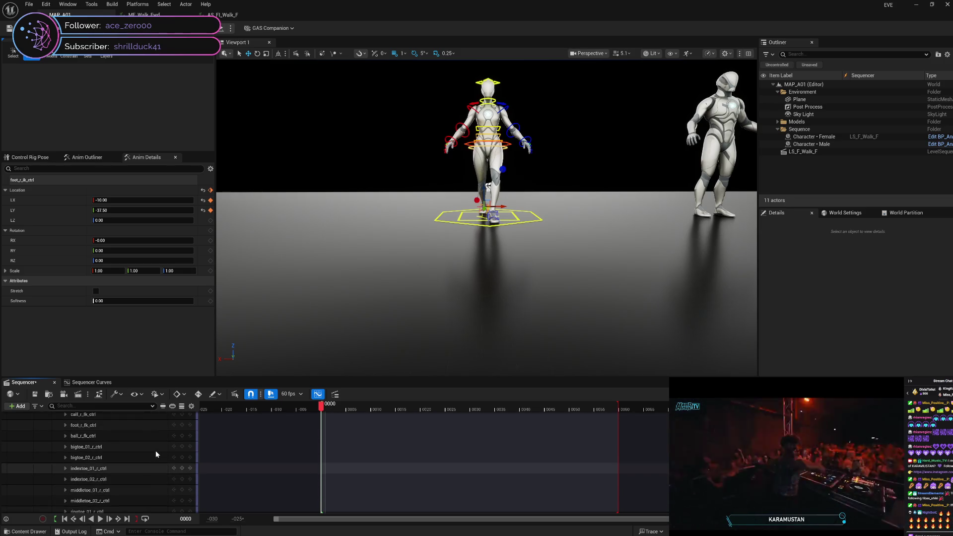
{"action": "scroll", "coordinate": [156, 451], "scroll_direction": "up", "scroll_amount": 7}
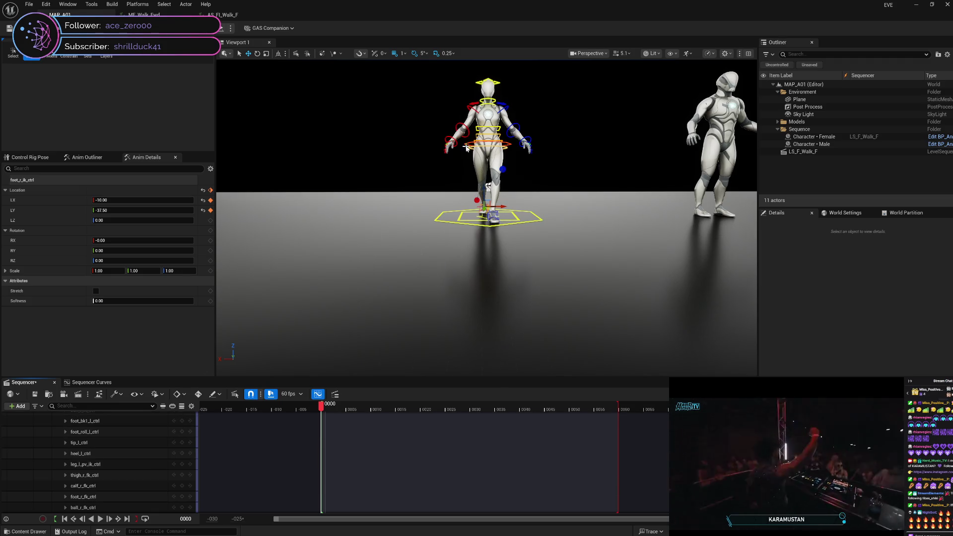
{"action": "left_click", "coordinate": [489, 185]}
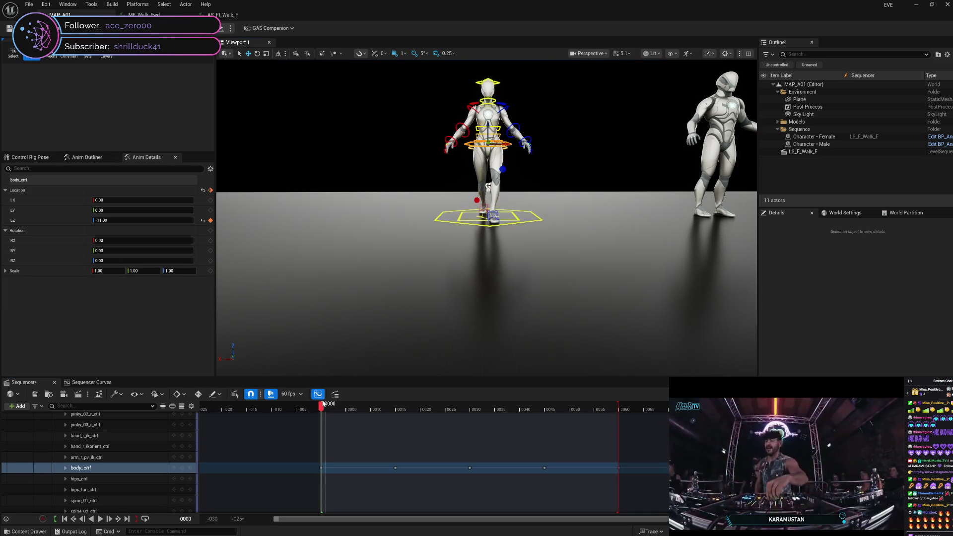
Step: Scrub body_ctrl's Location Z curve to frame 59, confirming -11.00 lows at frames 0, 30 and 60
{"action": "mouse_move", "coordinate": [323, 408]}
{"action": "left_mouse_down"}
{"action": "mouse_move", "coordinate": [630, 405]}
{"action": "mouse_move", "coordinate": [451, 405]}
{"action": "left_mouse_up"}
{"action": "left_click_drag", "start_coordinate": [384, 407], "coordinate": [318, 407]}
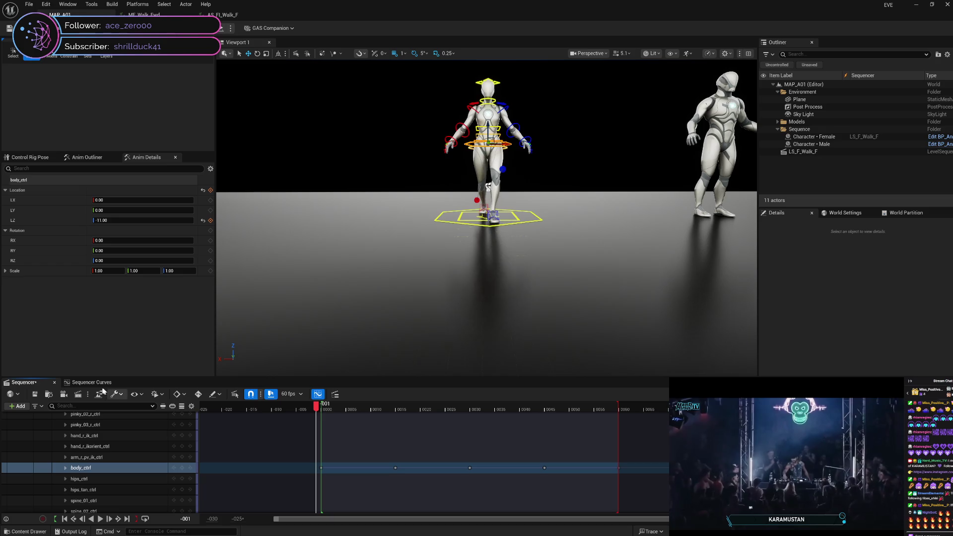
{"action": "left_click", "coordinate": [92, 382]}
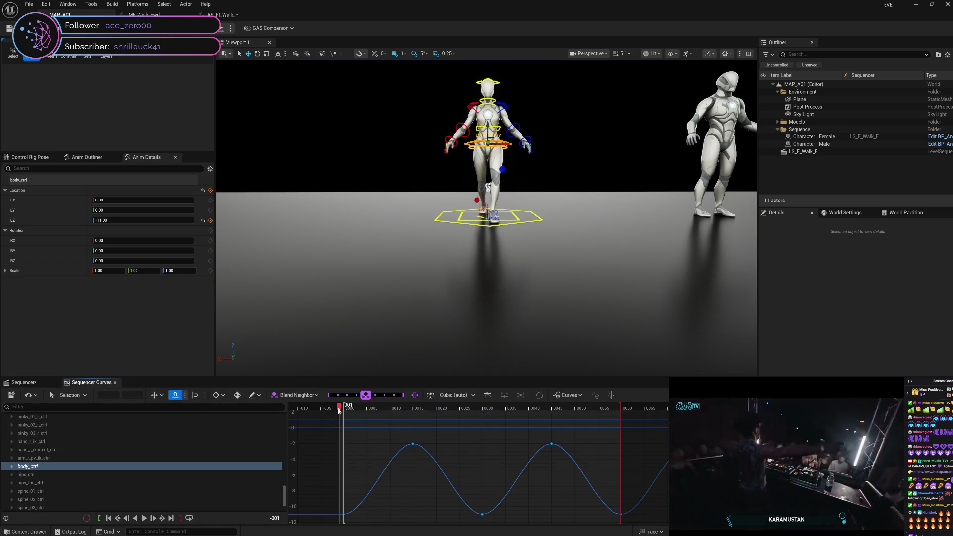
{"action": "mouse_move", "coordinate": [334, 413]}
{"action": "left_mouse_down"}
{"action": "mouse_move", "coordinate": [872, 422]}
{"action": "mouse_move", "coordinate": [722, 422]}
{"action": "mouse_move", "coordinate": [586, 472]}
{"action": "mouse_move", "coordinate": [345, 497]}
{"action": "mouse_move", "coordinate": [460, 479]}
{"action": "mouse_move", "coordinate": [643, 472]}
{"action": "left_mouse_up"}
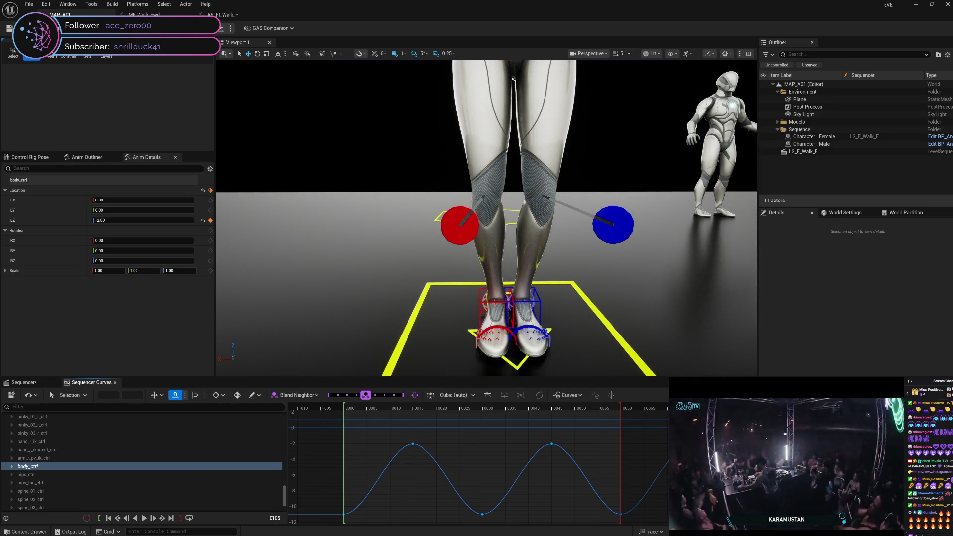
{"action": "left_click_drag", "start_coordinate": [443, 510], "coordinate": [346, 514]}
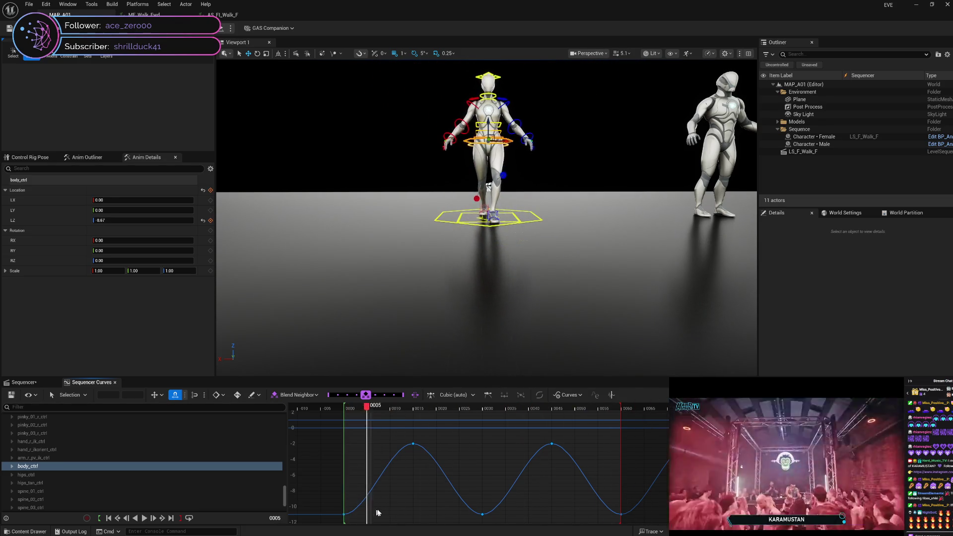
{"action": "left_click_drag", "start_coordinate": [496, 496], "coordinate": [716, 485]}
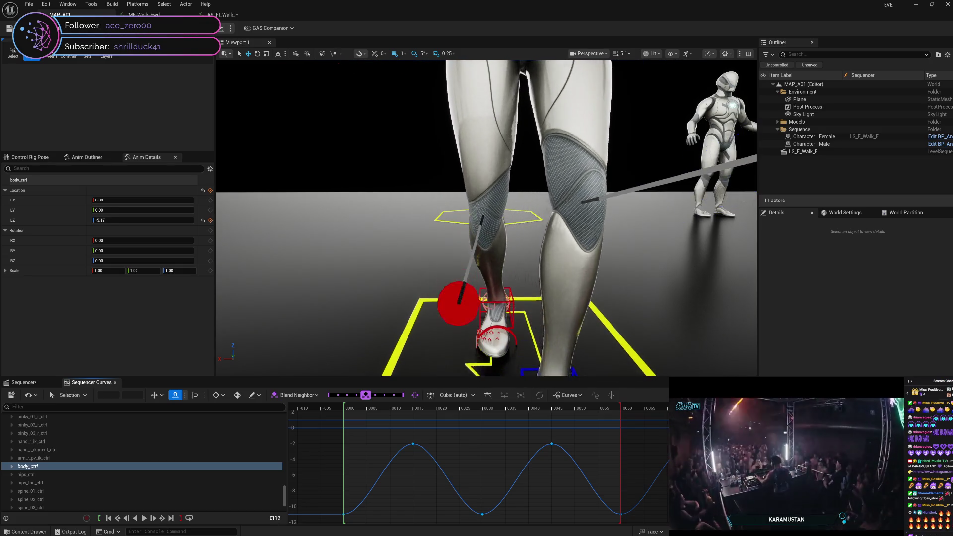
{"action": "left_click_drag", "start_coordinate": [543, 409], "coordinate": [339, 408]}
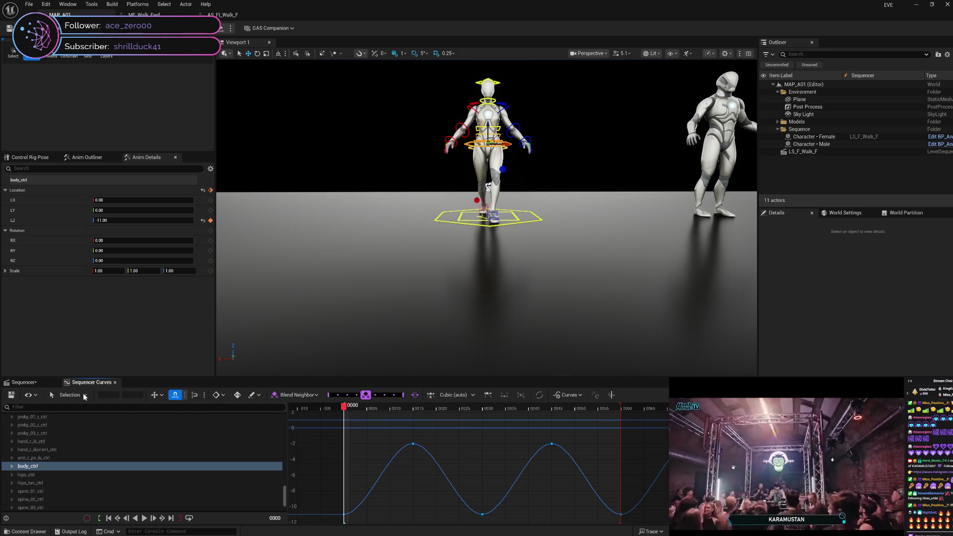
{"action": "left_click", "coordinate": [24, 382]}
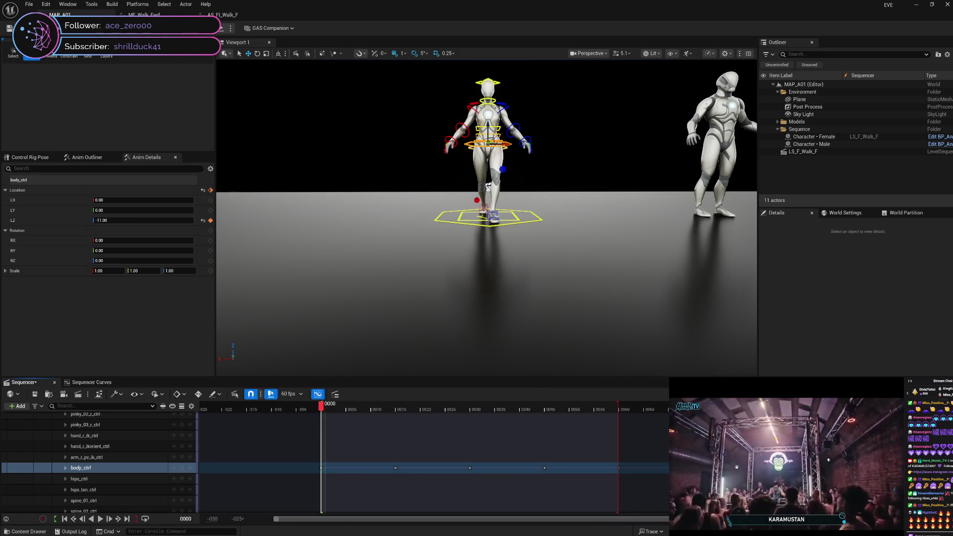
Step: Save the work and scrub the body bob from frame 0 to about 15 and back
{"action": "key", "text": "ctrl+shift+s"}
{"action": "key", "text": "Return"}
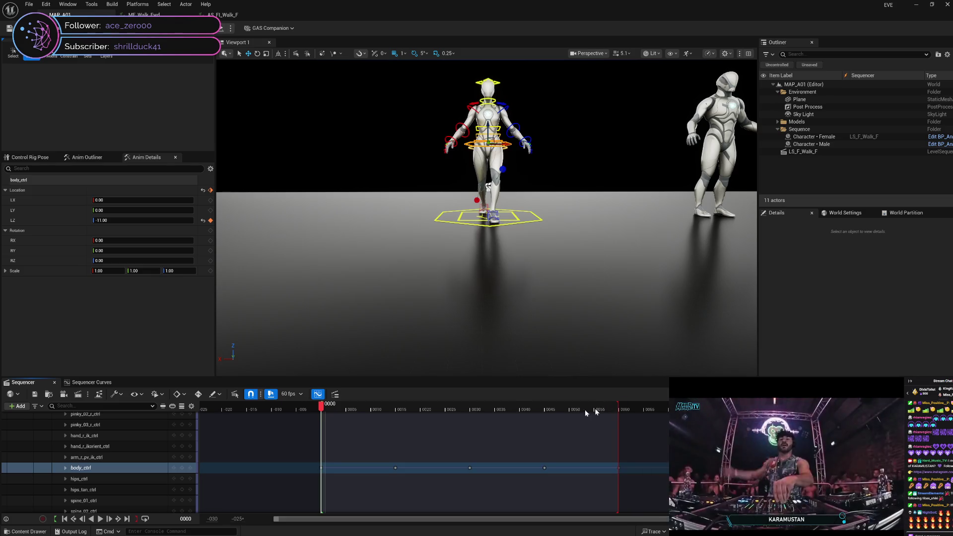
{"action": "mouse_move", "coordinate": [334, 408]}
{"action": "left_mouse_down"}
{"action": "mouse_move", "coordinate": [539, 407]}
{"action": "mouse_move", "coordinate": [607, 419]}
{"action": "mouse_move", "coordinate": [320, 433]}
{"action": "mouse_move", "coordinate": [422, 429]}
{"action": "mouse_move", "coordinate": [326, 441]}
{"action": "mouse_move", "coordinate": [399, 436]}
{"action": "left_mouse_up"}
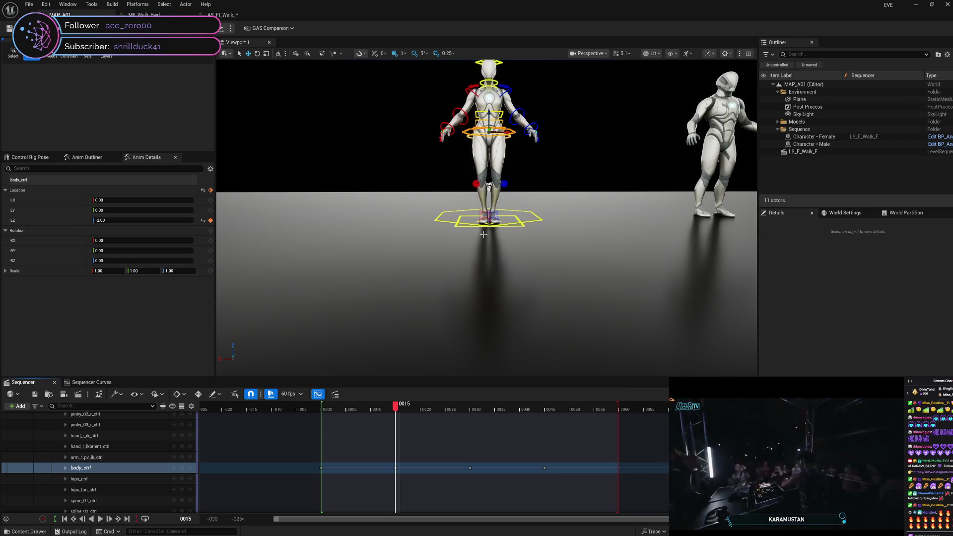
{"action": "mouse_move", "coordinate": [397, 409]}
{"action": "left_mouse_down"}
{"action": "mouse_move", "coordinate": [319, 410]}
{"action": "mouse_move", "coordinate": [473, 398]}
{"action": "mouse_move", "coordinate": [376, 408]}
{"action": "mouse_move", "coordinate": [392, 412]}
{"action": "left_mouse_up"}
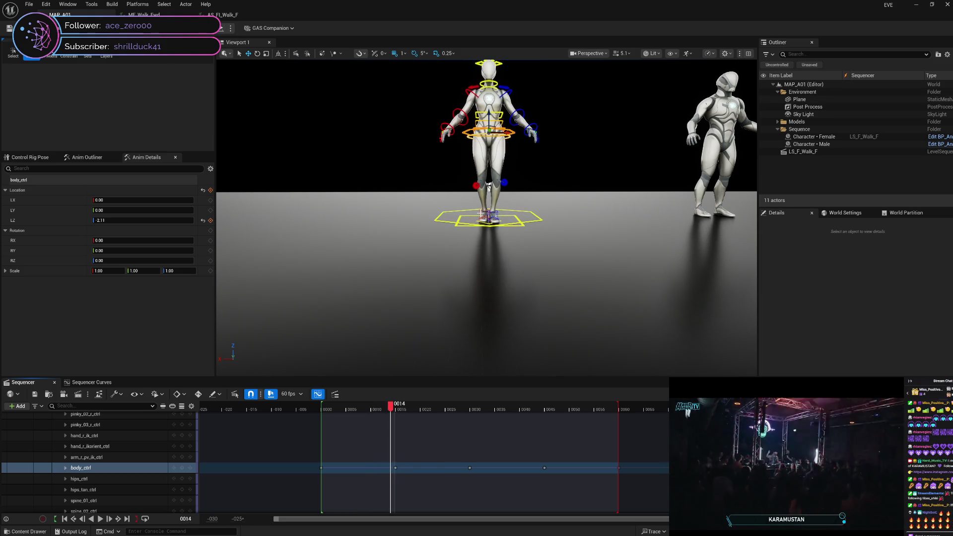
Step: Enter -8.50 as LX on foot_r_ik_ctrl and then foot_l_ik_ctrl near frame 0
{"action": "left_click", "coordinate": [481, 214]}
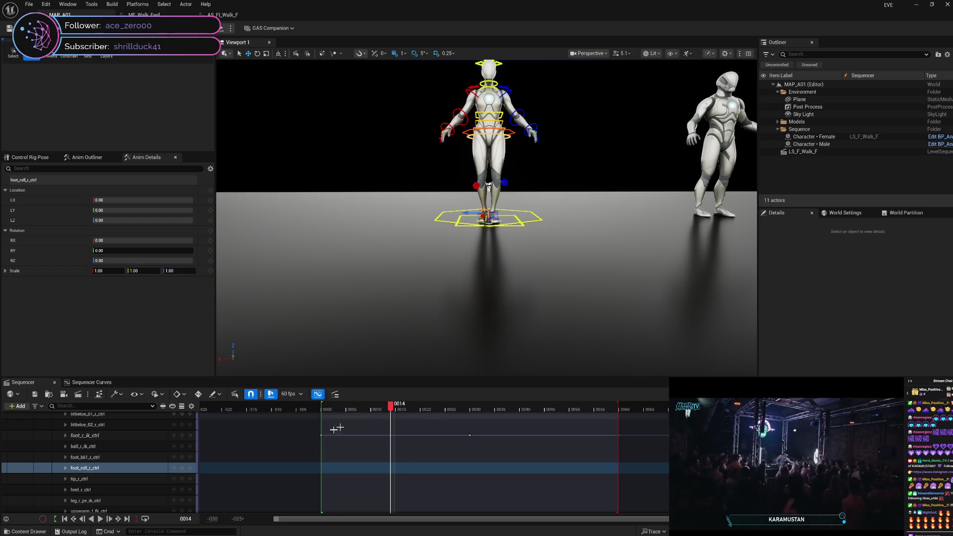
{"action": "left_click", "coordinate": [116, 437]}
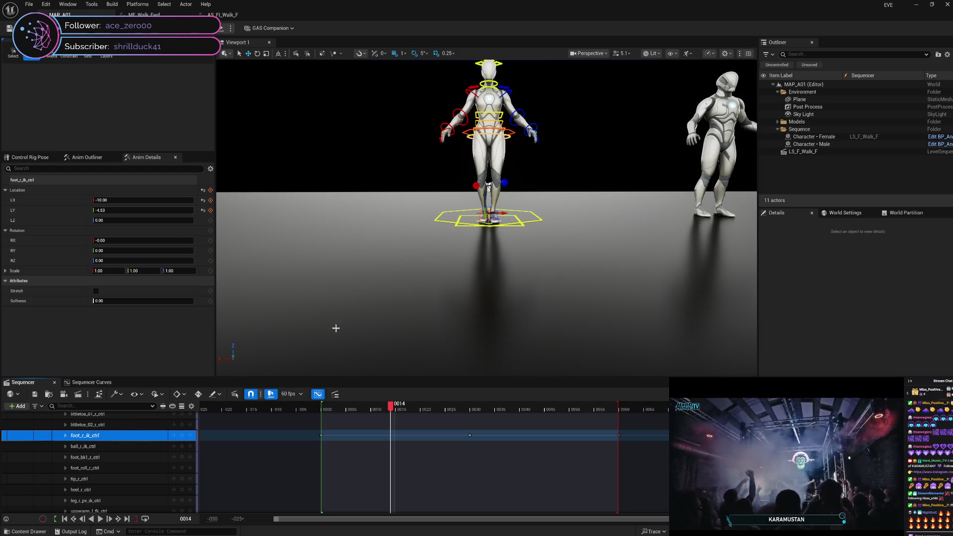
{"action": "left_click_drag", "start_coordinate": [391, 406], "coordinate": [321, 415]}
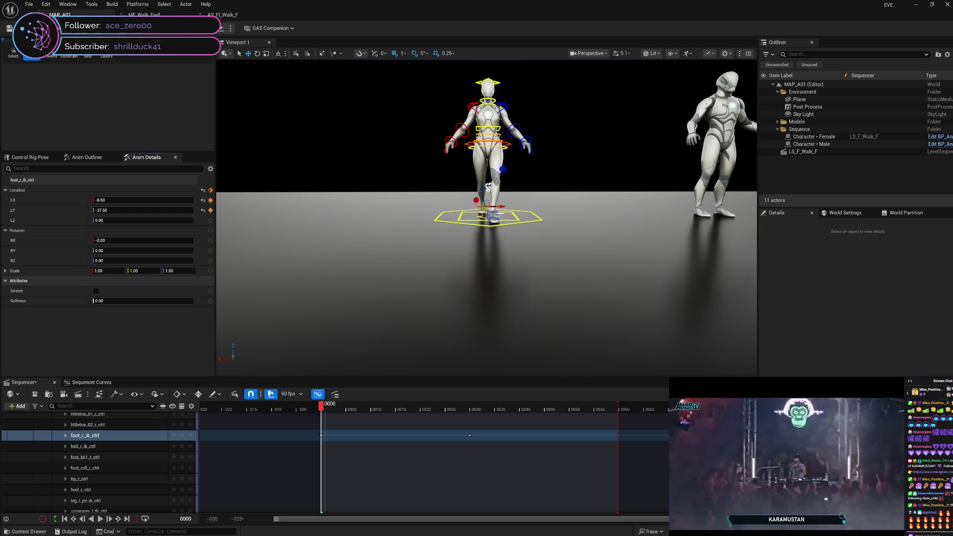
{"action": "left_click", "coordinate": [498, 217]}
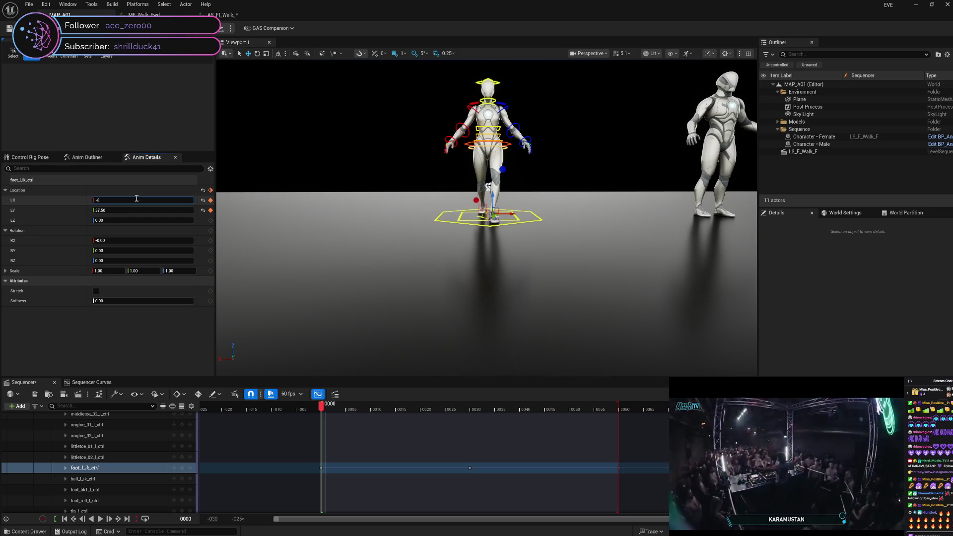
{"action": "type", "text": ".50"}
{"action": "left_click", "coordinate": [210, 200]}
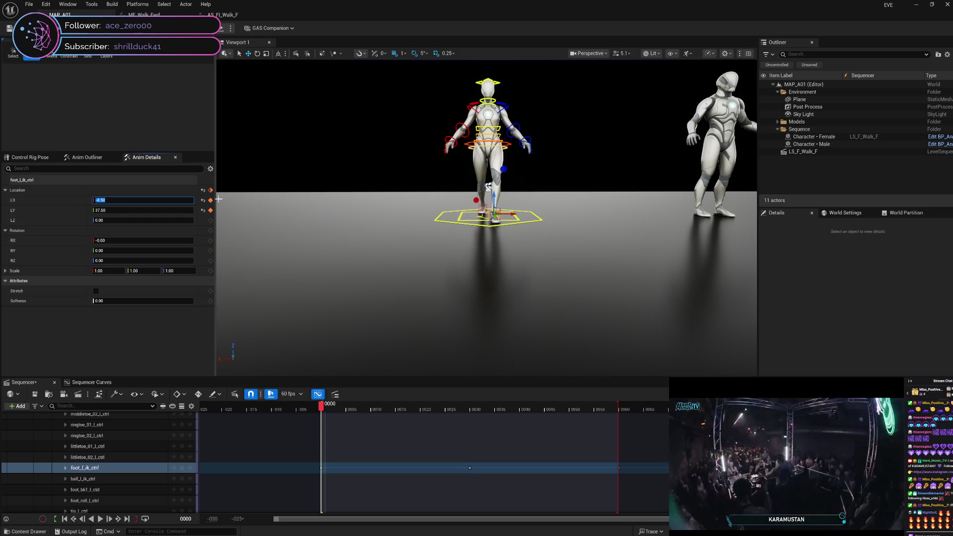
Step: Advance to frame 15, frame the foot control, and select the right leg pole vector
{"action": "left_click_drag", "start_coordinate": [322, 408], "coordinate": [397, 408]}
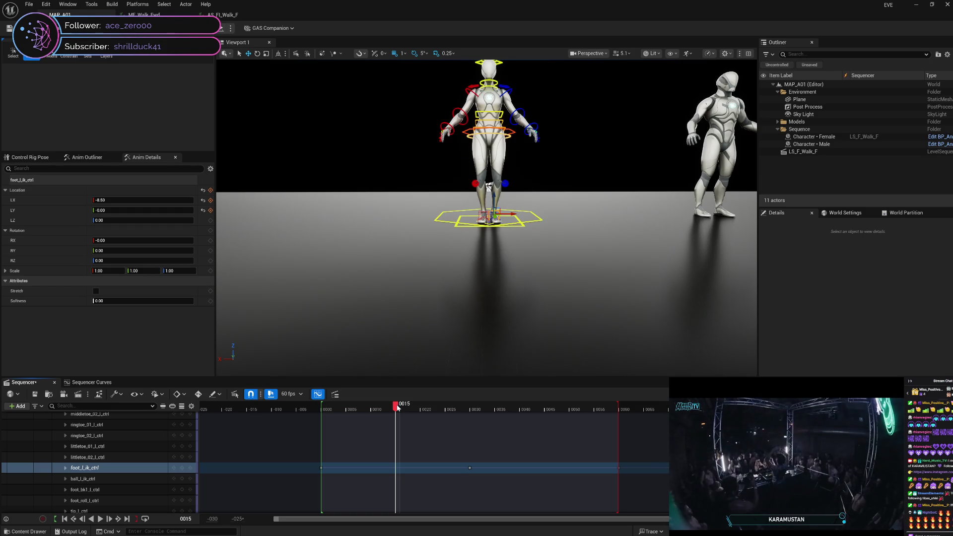
{"action": "key", "text": "f"}
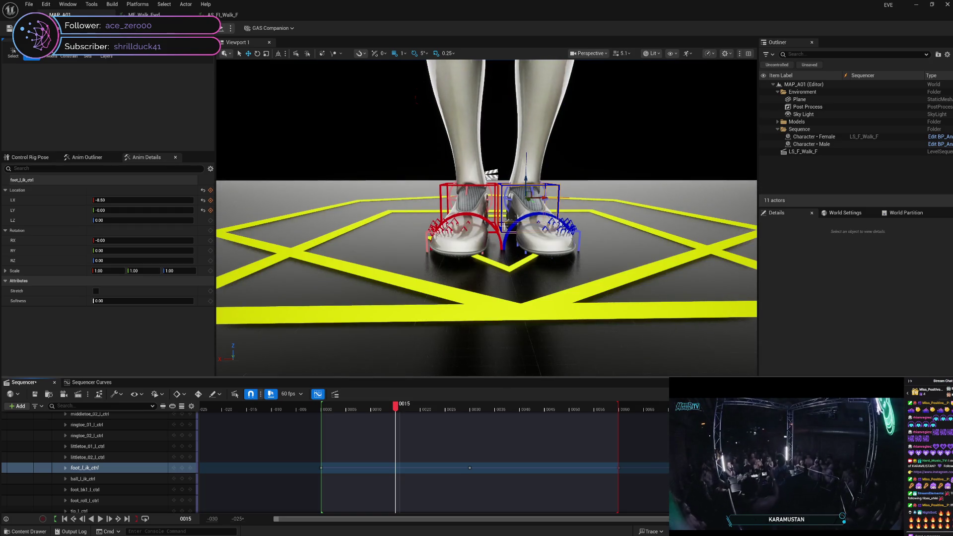
{"action": "scroll", "coordinate": [487, 218], "scroll_direction": "down", "scroll_amount": 5}
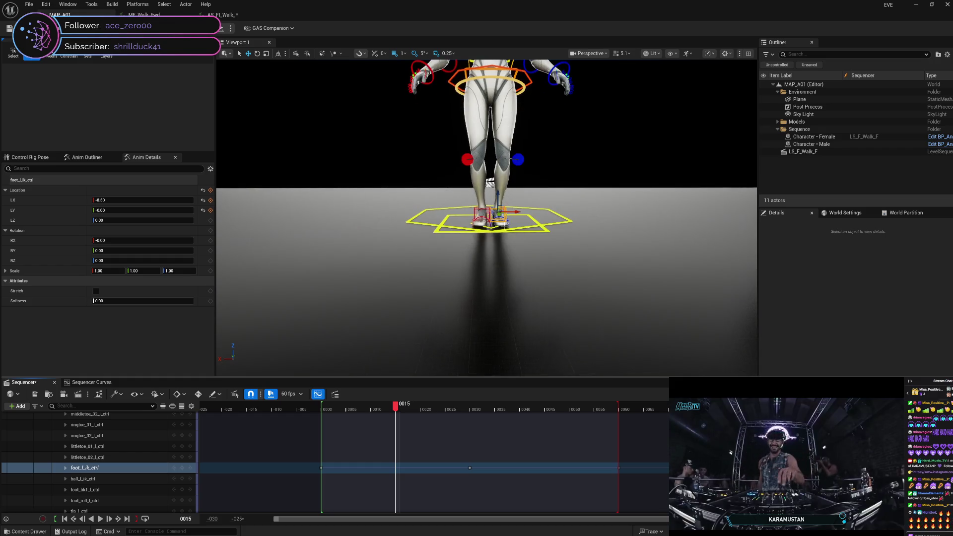
{"action": "scroll", "coordinate": [504, 225], "scroll_direction": "down", "scroll_amount": 3}
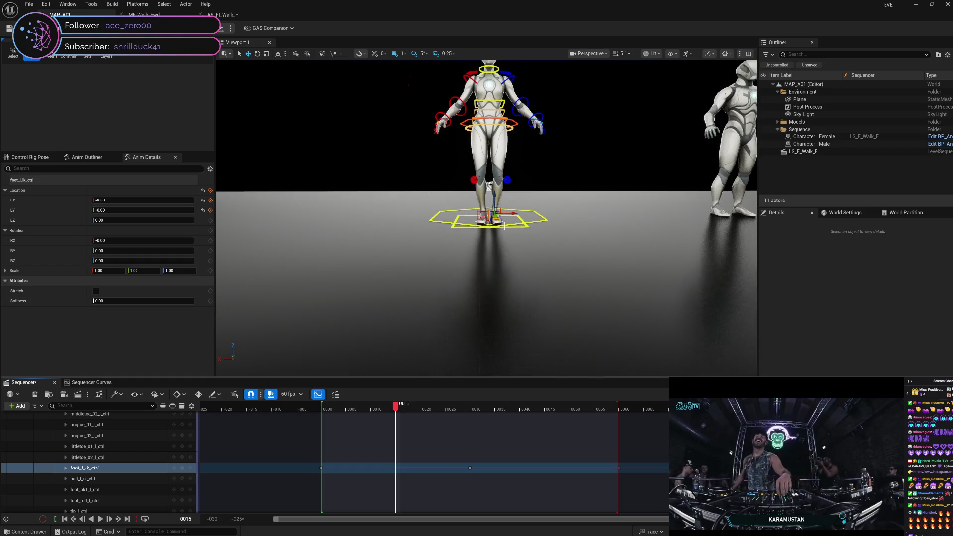
{"action": "left_click", "coordinate": [473, 180]}
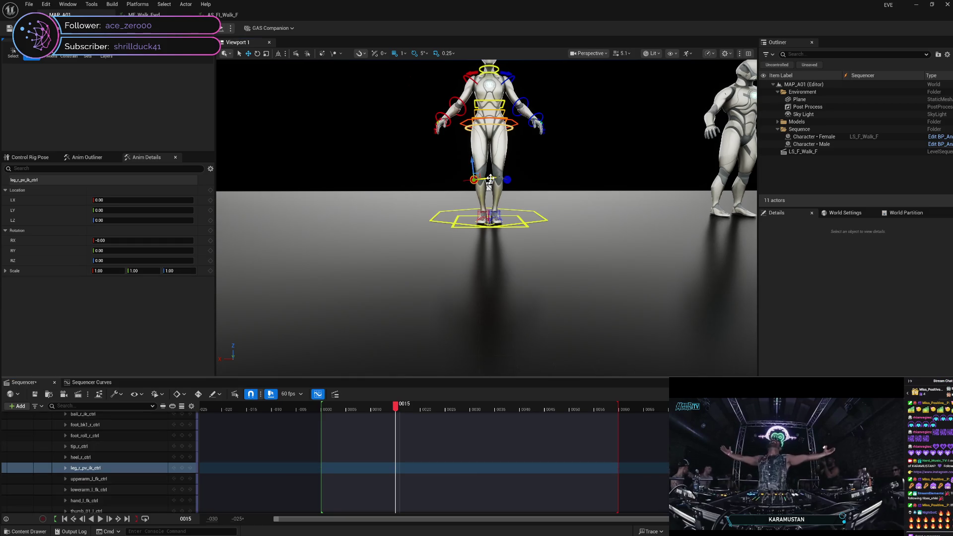
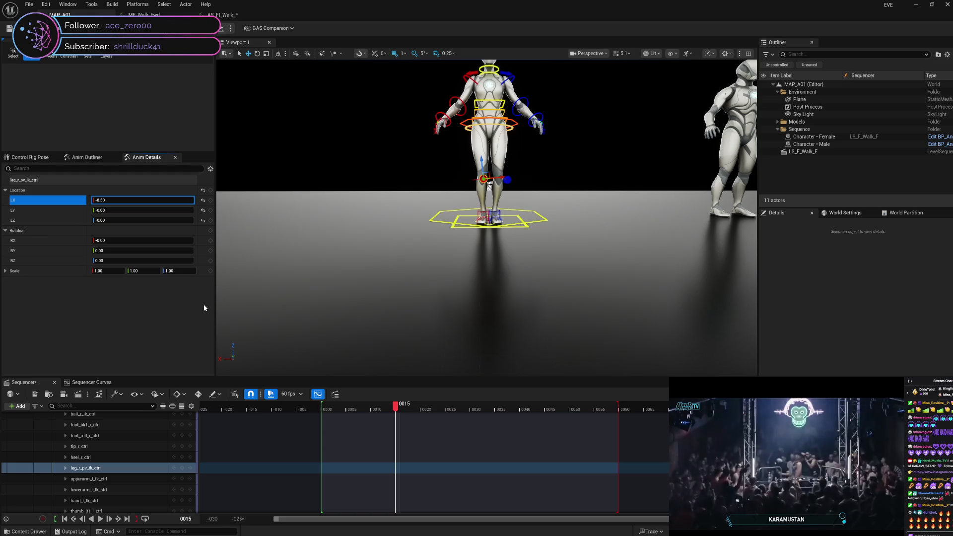
Step: Key the right knee pole-vector LX at frame 15 (-8.50), then at frames 0 and 30
{"action": "left_click", "coordinate": [212, 201]}
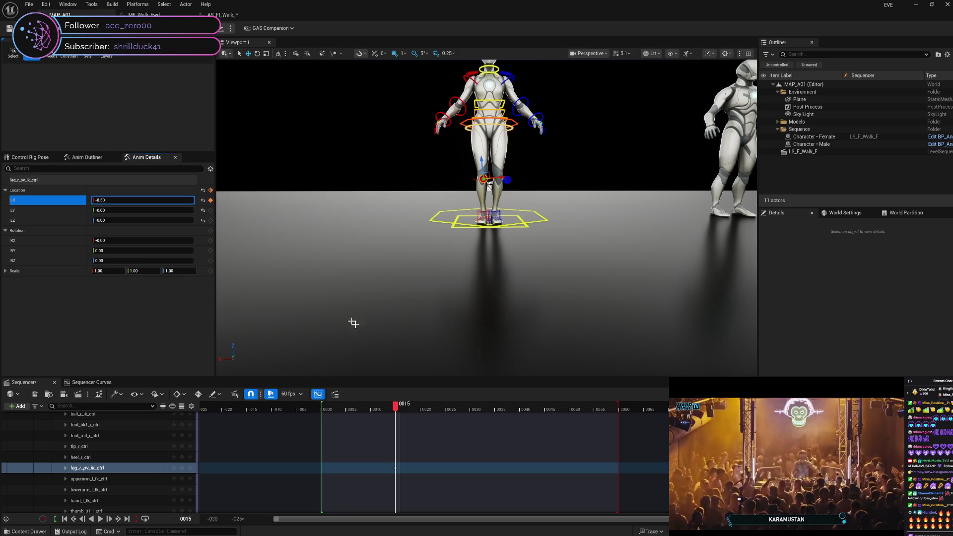
{"action": "left_click_drag", "start_coordinate": [396, 409], "coordinate": [322, 409]}
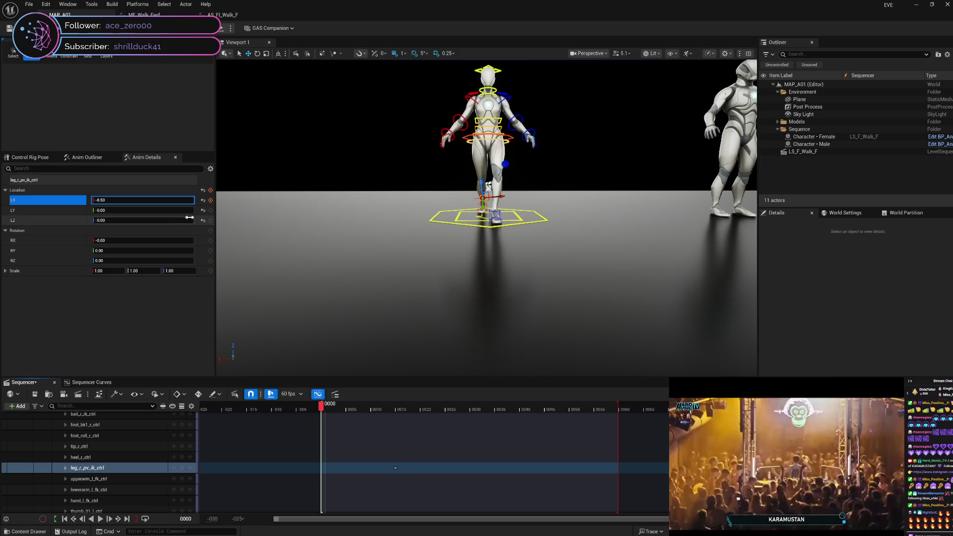
{"action": "left_click", "coordinate": [210, 200]}
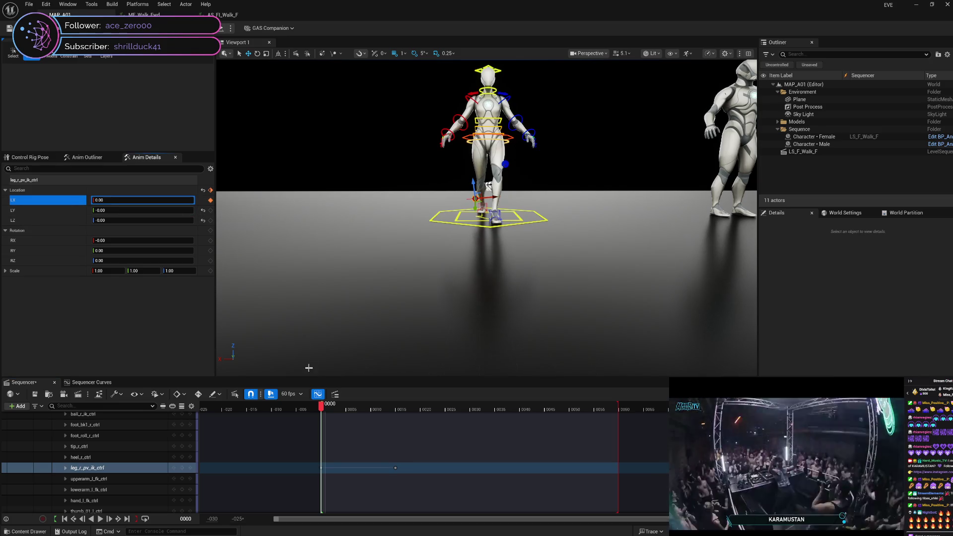
{"action": "left_click_drag", "start_coordinate": [321, 409], "coordinate": [471, 411]}
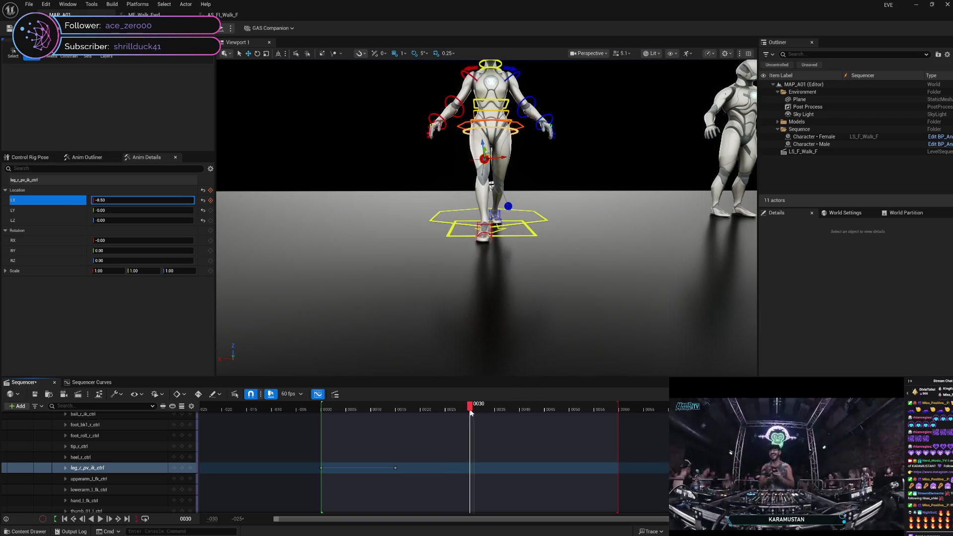
{"action": "left_click", "coordinate": [210, 201]}
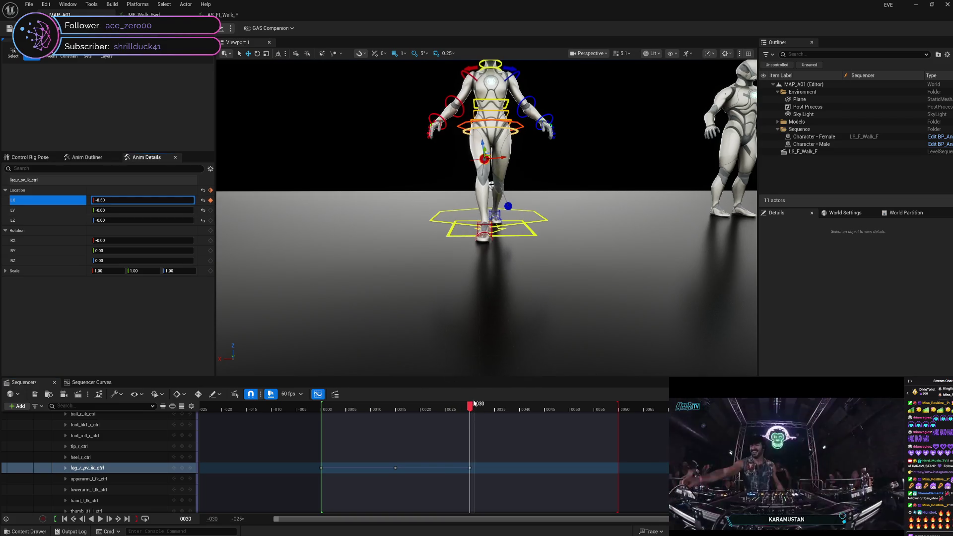
Step: Scrub between frames 11 and 30 to preview the right knee swing
{"action": "mouse_move", "coordinate": [470, 408]}
{"action": "left_mouse_down"}
{"action": "mouse_move", "coordinate": [326, 423]}
{"action": "mouse_move", "coordinate": [422, 424]}
{"action": "left_mouse_up"}
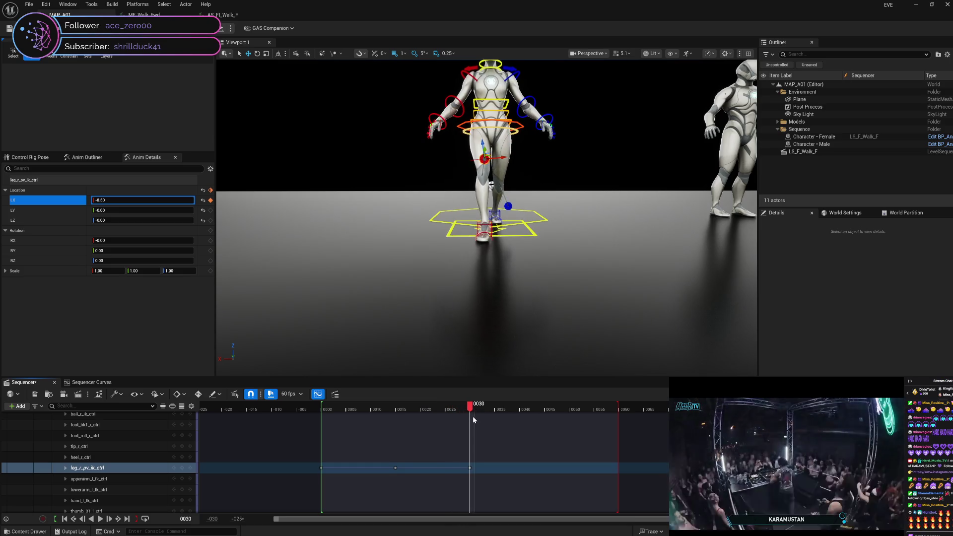
{"action": "left_click_drag", "start_coordinate": [473, 420], "coordinate": [388, 426]}
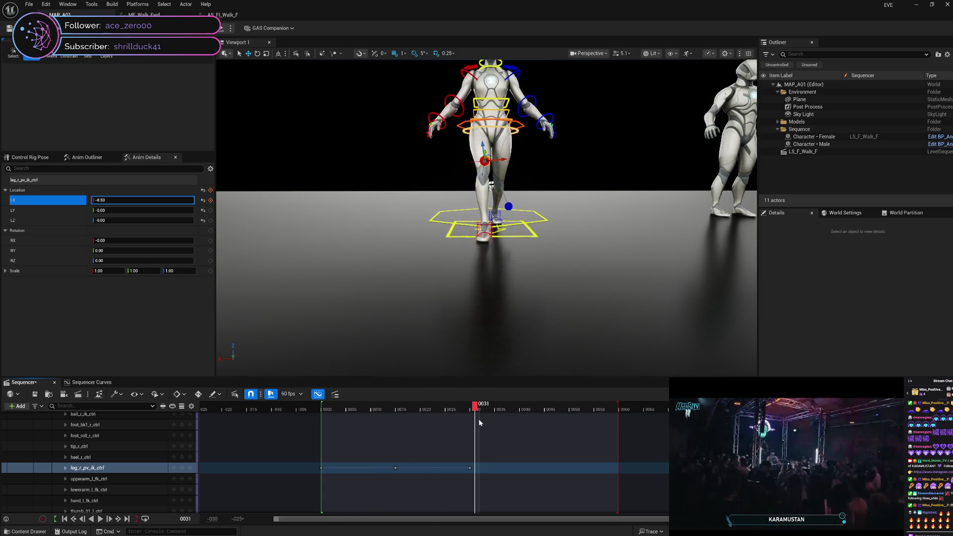
{"action": "left_click_drag", "start_coordinate": [475, 420], "coordinate": [470, 419]}
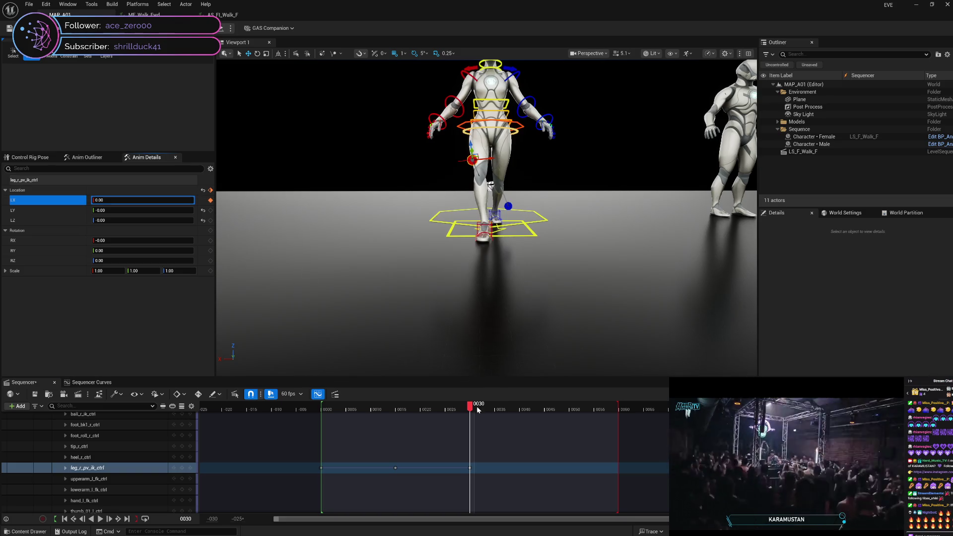
{"action": "left_click_drag", "start_coordinate": [472, 409], "coordinate": [404, 410]}
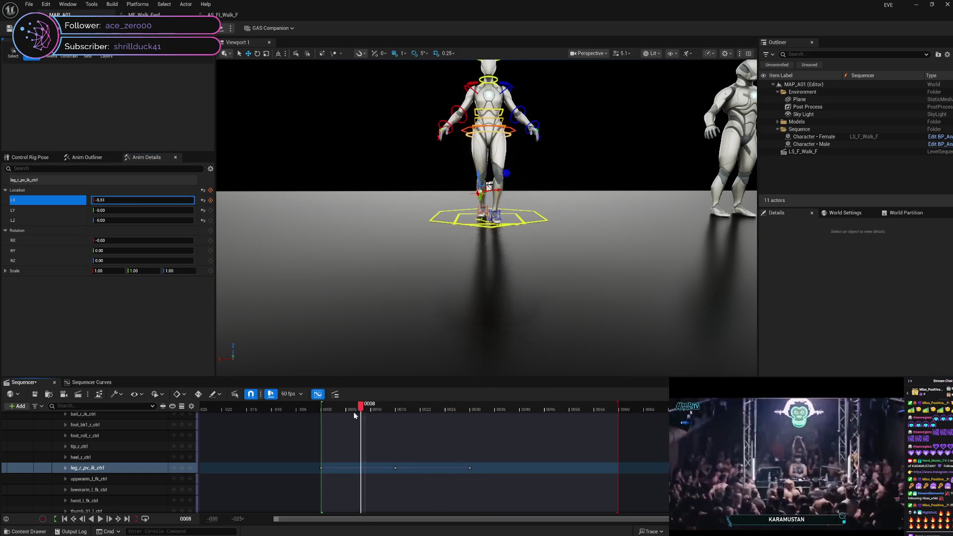
{"action": "mouse_move", "coordinate": [372, 420]}
{"action": "left_mouse_down"}
{"action": "mouse_move", "coordinate": [469, 413]}
{"action": "mouse_move", "coordinate": [313, 422]}
{"action": "mouse_move", "coordinate": [574, 419]}
{"action": "mouse_move", "coordinate": [357, 438]}
{"action": "mouse_move", "coordinate": [323, 435]}
{"action": "mouse_move", "coordinate": [566, 407]}
{"action": "mouse_move", "coordinate": [336, 449]}
{"action": "mouse_move", "coordinate": [470, 437]}
{"action": "mouse_move", "coordinate": [323, 450]}
{"action": "mouse_move", "coordinate": [473, 436]}
{"action": "mouse_move", "coordinate": [389, 451]}
{"action": "mouse_move", "coordinate": [457, 453]}
{"action": "mouse_move", "coordinate": [316, 507]}
{"action": "mouse_move", "coordinate": [472, 490]}
{"action": "left_mouse_up"}
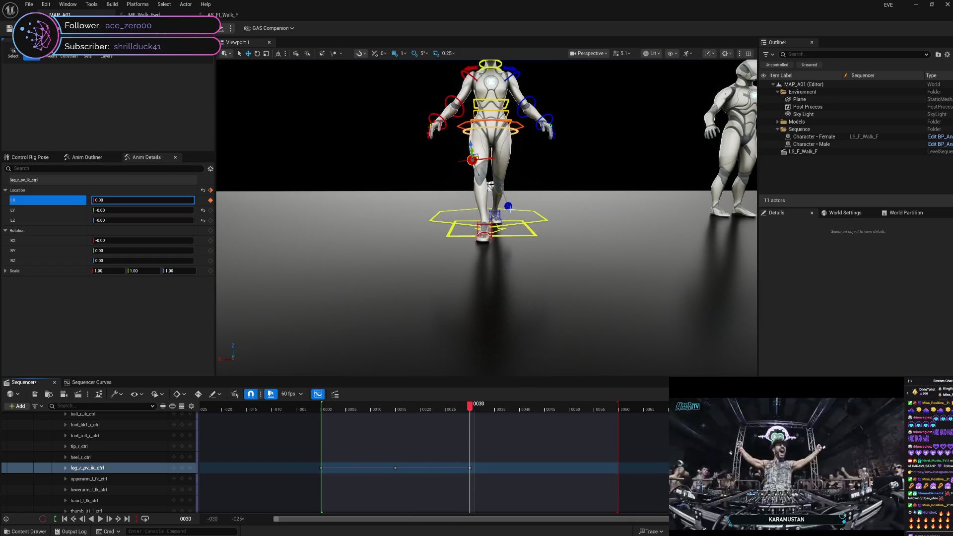
Step: At frame 75, set the right knee LX to -8.50 and key it, then scrub frames 55–84 to check
{"action": "left_click_drag", "start_coordinate": [475, 412], "coordinate": [621, 413]}
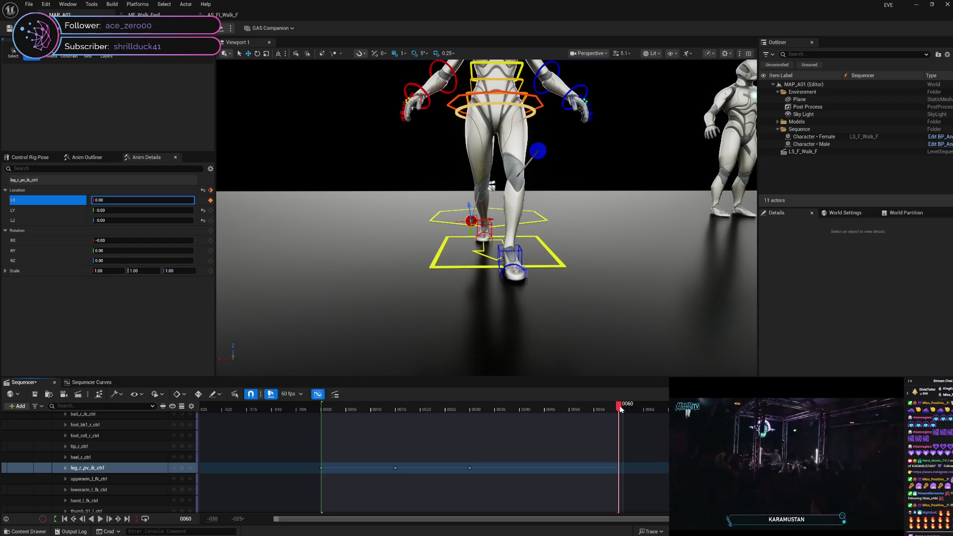
{"action": "key", "text": "space"}
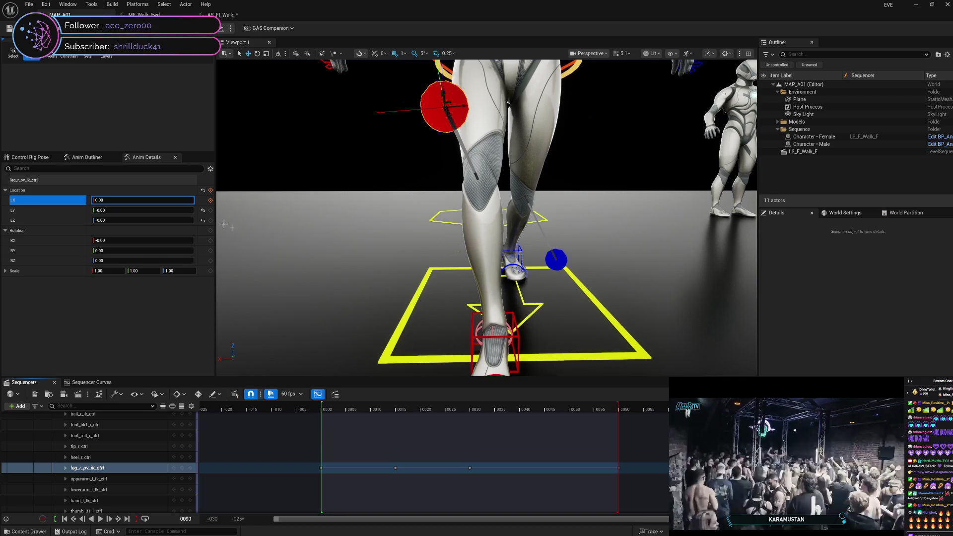
{"action": "left_click", "coordinate": [211, 201]}
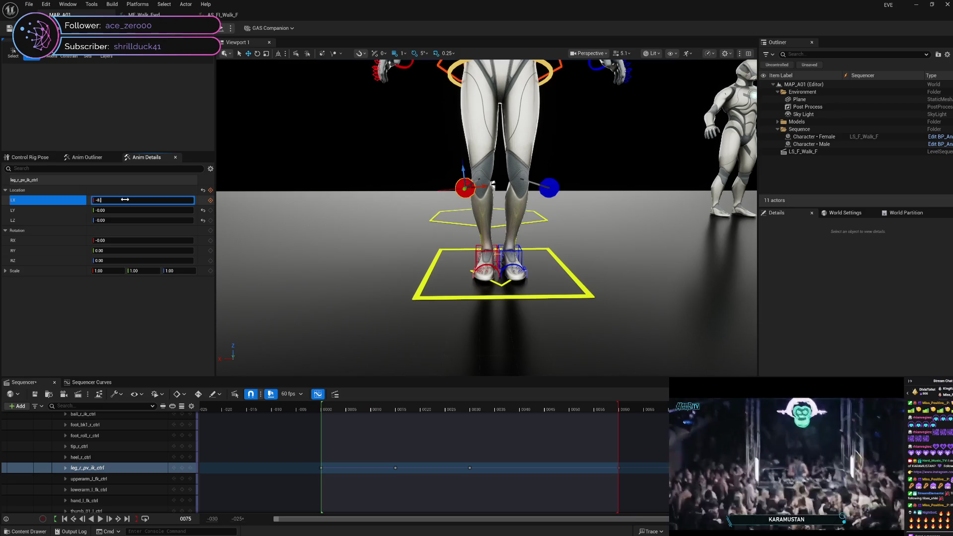
{"action": "type", "text": ".5"}
{"action": "key", "text": "Return"}
{"action": "left_click", "coordinate": [209, 201]}
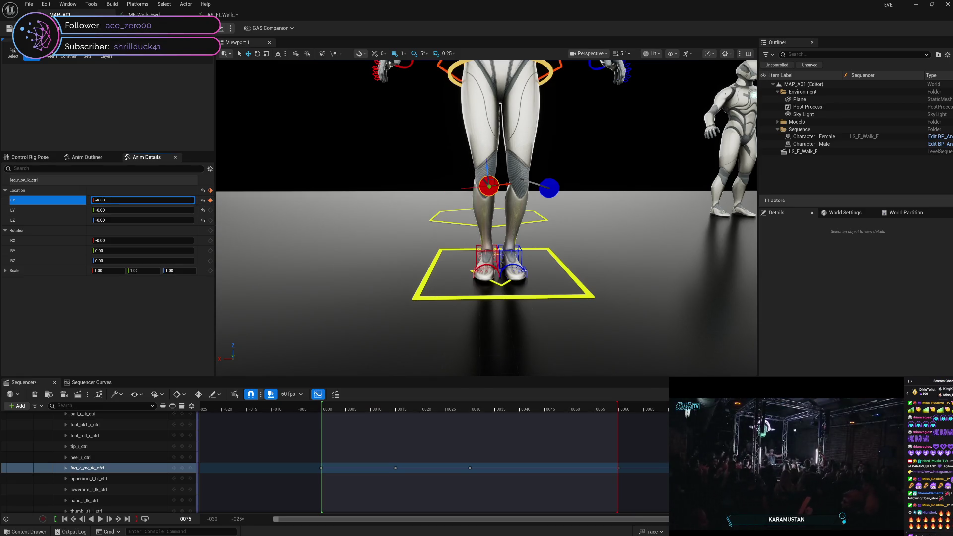
{"action": "left_click", "coordinate": [593, 408]}
{"action": "mouse_move", "coordinate": [587, 408]}
{"action": "left_mouse_down"}
{"action": "mouse_move", "coordinate": [560, 409]}
{"action": "mouse_move", "coordinate": [737, 408]}
{"action": "mouse_move", "coordinate": [545, 408]}
{"action": "mouse_move", "coordinate": [277, 432]}
{"action": "mouse_move", "coordinate": [915, 432]}
{"action": "mouse_move", "coordinate": [542, 432]}
{"action": "mouse_move", "coordinate": [323, 442]}
{"action": "mouse_move", "coordinate": [773, 438]}
{"action": "mouse_move", "coordinate": [638, 454]}
{"action": "mouse_move", "coordinate": [329, 465]}
{"action": "mouse_move", "coordinate": [497, 449]}
{"action": "mouse_move", "coordinate": [744, 446]}
{"action": "mouse_move", "coordinate": [315, 456]}
{"action": "left_mouse_up"}
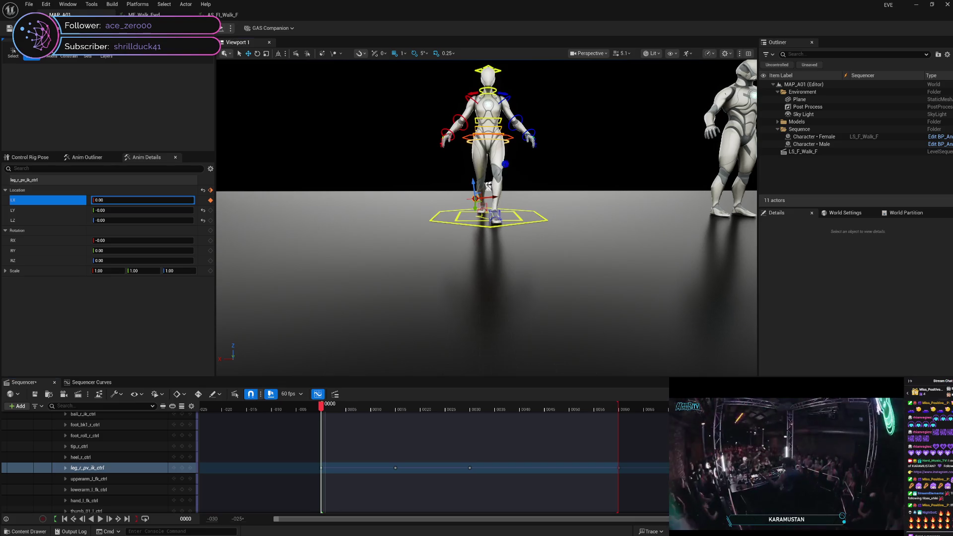
Step: Scrub the playhead forward from frame 0 to preview the start of the walk cycle
{"action": "mouse_move", "coordinate": [322, 406]}
{"action": "left_mouse_down"}
{"action": "mouse_move", "coordinate": [589, 401]}
{"action": "mouse_move", "coordinate": [534, 402]}
{"action": "mouse_move", "coordinate": [552, 406]}
{"action": "left_mouse_up"}
Step: Key the left knee pole-vector LX at -8.50 and shift that key to frame 45
{"action": "left_click", "coordinate": [142, 201]}
{"action": "type", "text": "-8.5"}
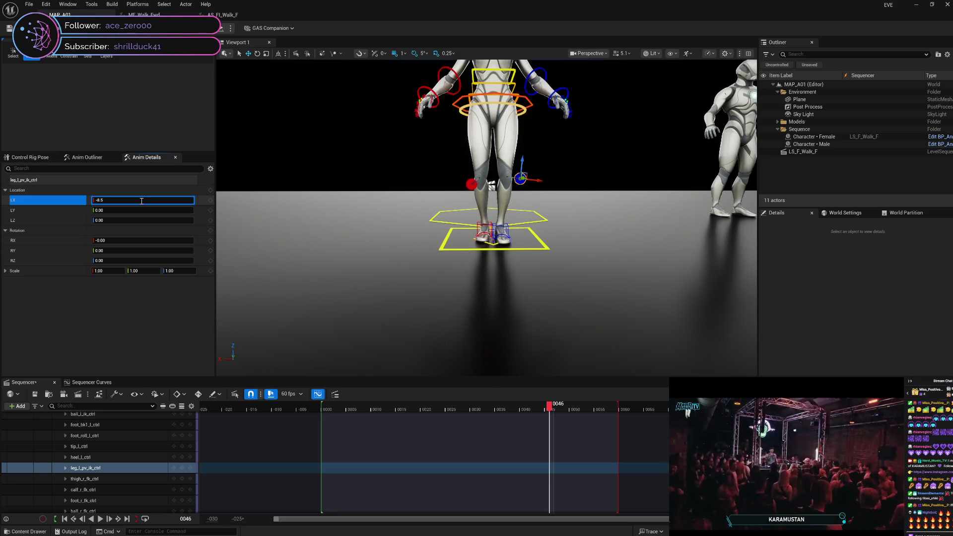
{"action": "key", "text": "Return"}
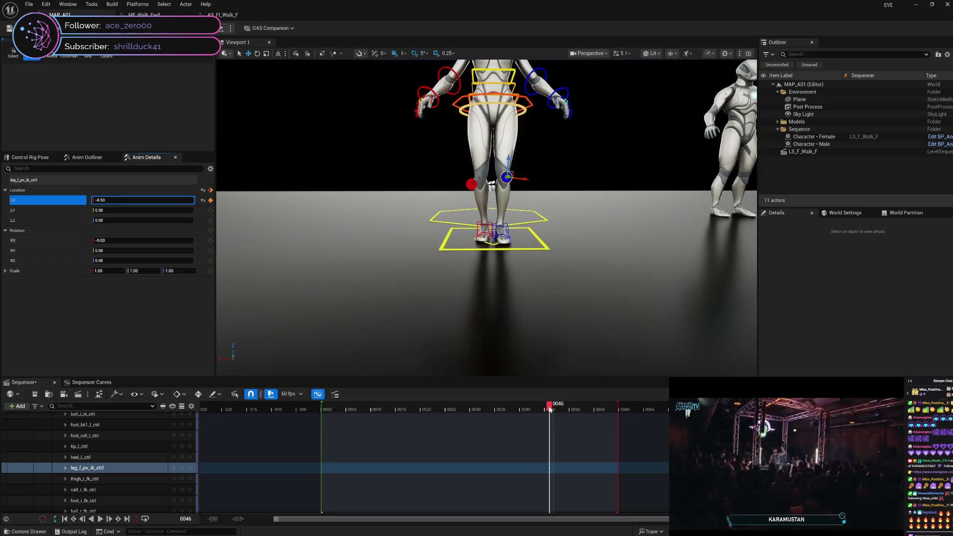
{"action": "left_click_drag", "start_coordinate": [550, 408], "coordinate": [517, 408]}
{"action": "left_click_drag", "start_coordinate": [550, 468], "coordinate": [545, 469]}
Step: Key the left knee LX at 0 on frame 30 and -8.50 on frame 105
{"action": "left_click_drag", "start_coordinate": [545, 406], "coordinate": [470, 406]}
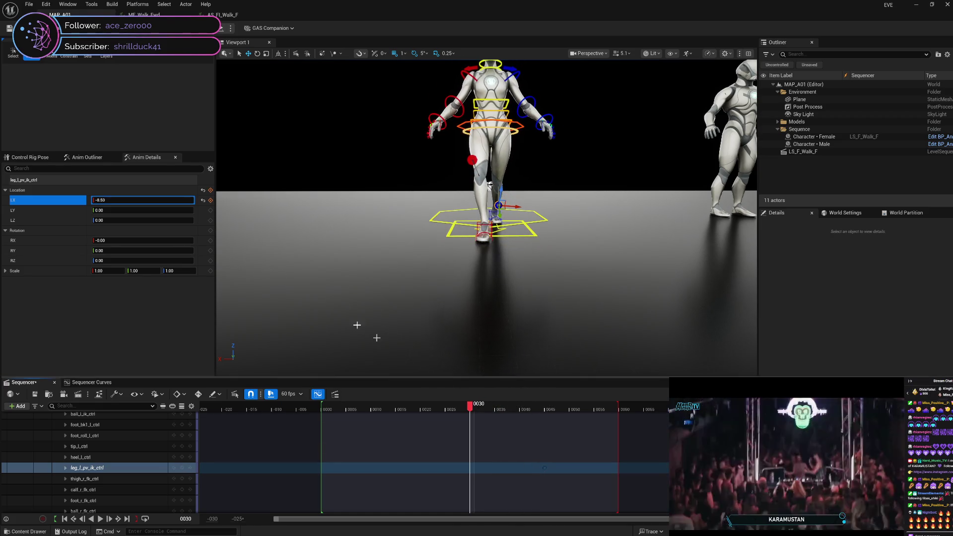
{"action": "left_click", "coordinate": [203, 201]}
{"action": "left_click_drag", "start_coordinate": [471, 409], "coordinate": [829, 413]}
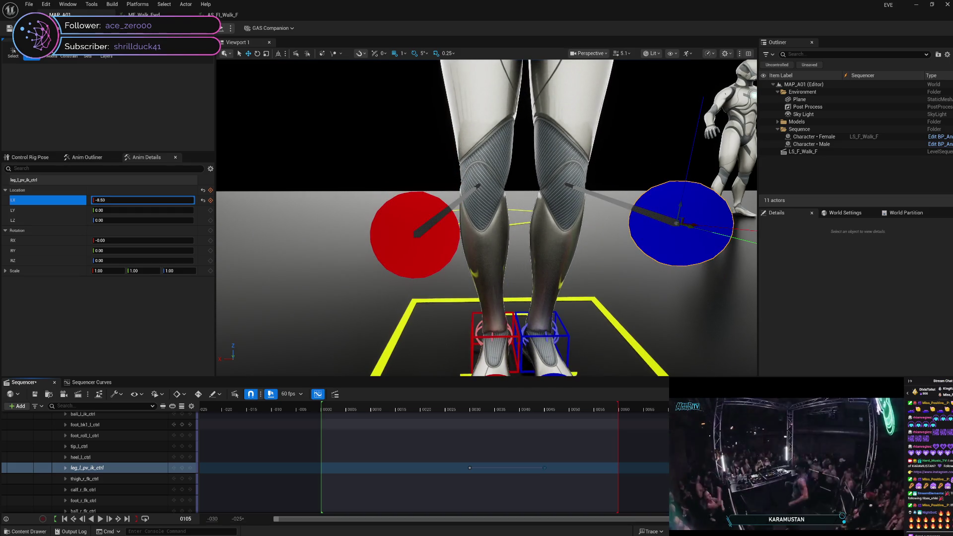
{"action": "left_click", "coordinate": [211, 201]}
Step: Zero the left knee LX and key it at frames 120 and 90
{"action": "left_click_drag", "start_coordinate": [844, 414], "coordinate": [918, 413]}
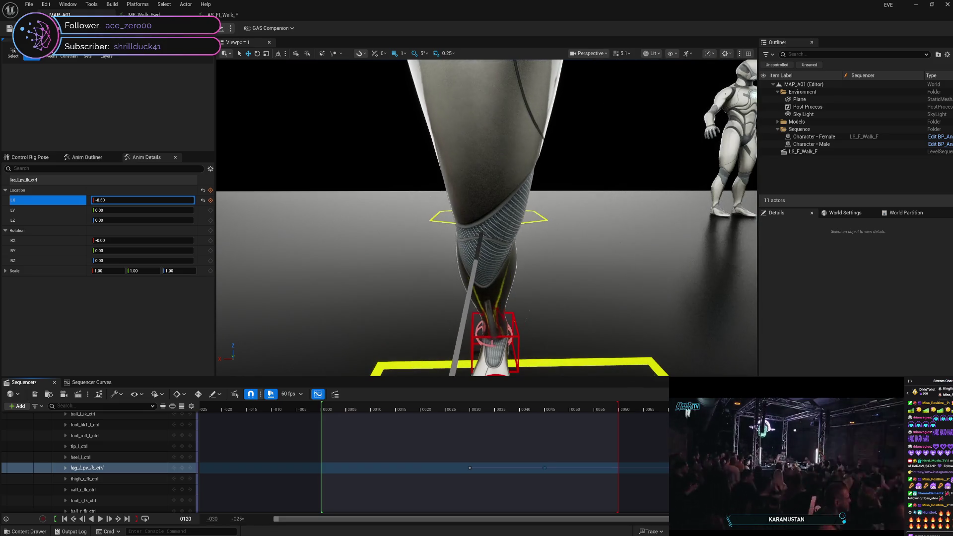
{"action": "type", "text": "0"}
{"action": "key", "text": "Return"}
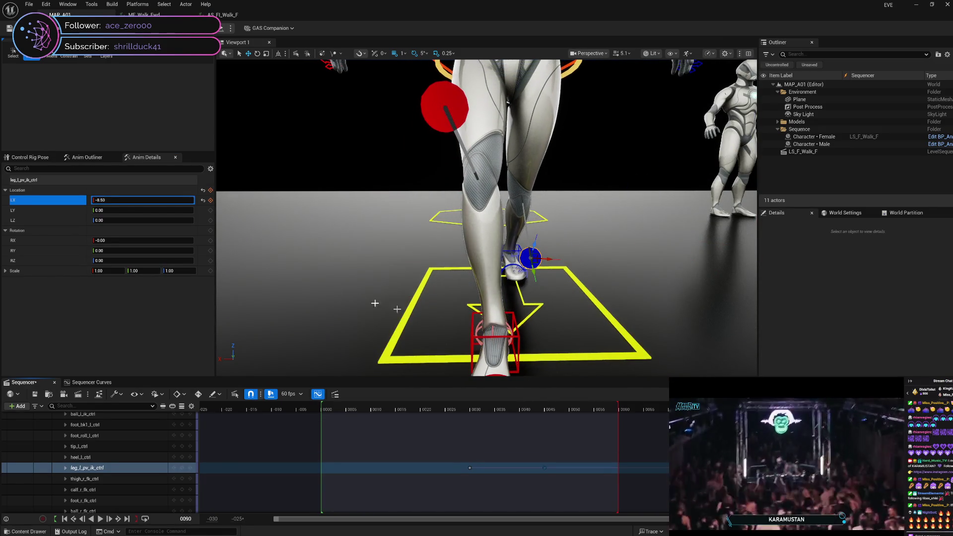
{"action": "left_click", "coordinate": [203, 200]}
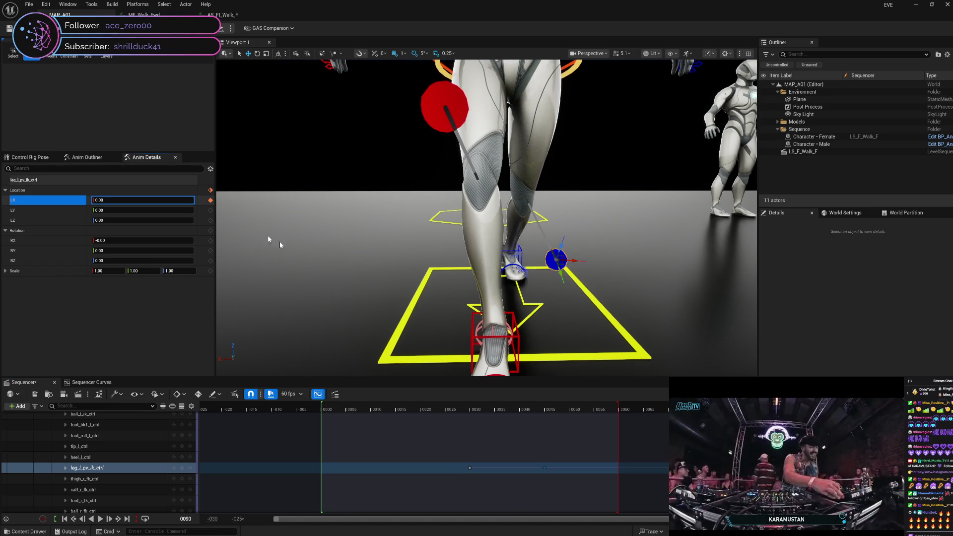
Step: Reset the left knee LX to zero near frame 62, then scrub the walk back and forth to check the knee
{"action": "mouse_move", "coordinate": [767, 408]}
{"action": "left_mouse_down"}
{"action": "mouse_move", "coordinate": [530, 427]}
{"action": "mouse_move", "coordinate": [621, 422]}
{"action": "left_mouse_up"}
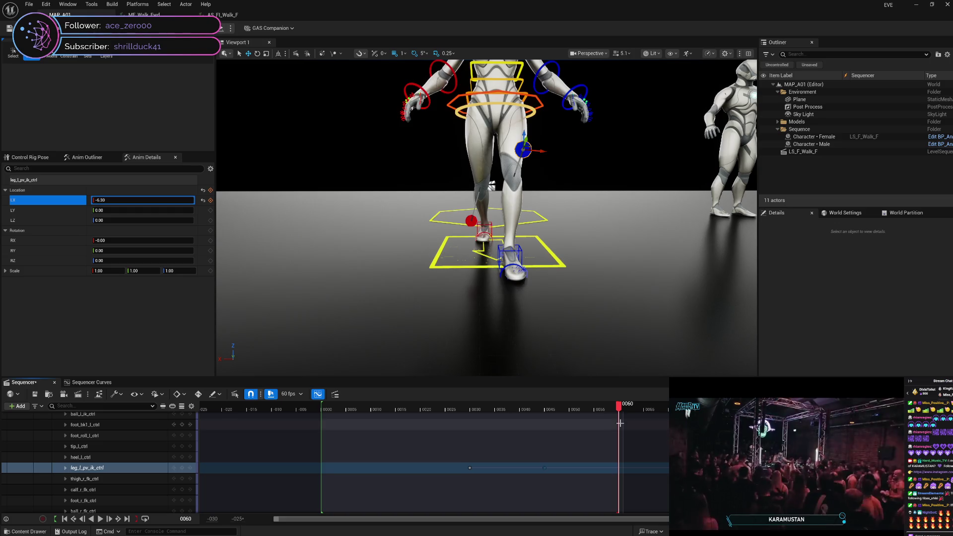
{"action": "left_click", "coordinate": [203, 201]}
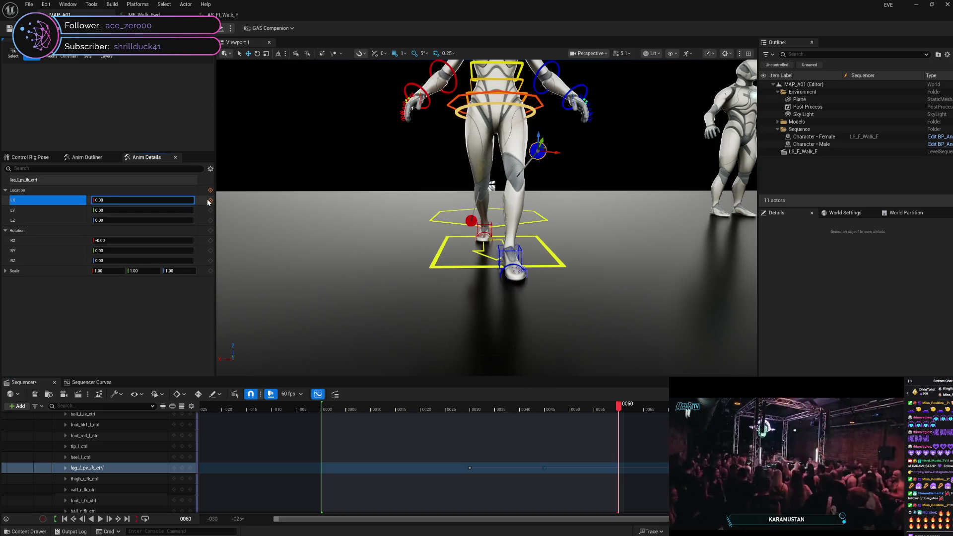
{"action": "mouse_move", "coordinate": [619, 406]}
{"action": "left_mouse_down"}
{"action": "mouse_move", "coordinate": [324, 437]}
{"action": "mouse_move", "coordinate": [629, 411]}
{"action": "mouse_move", "coordinate": [382, 454]}
{"action": "left_mouse_up"}
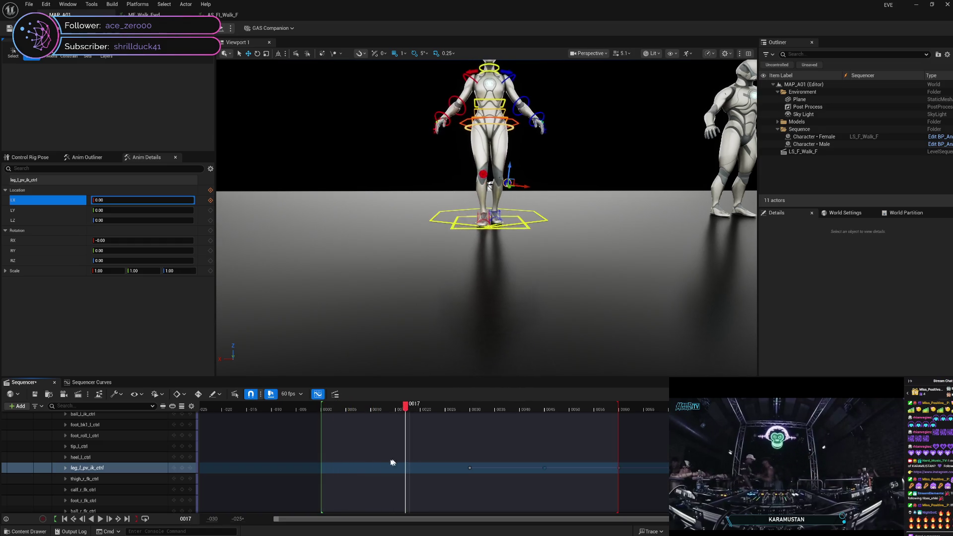
{"action": "left_click_drag", "start_coordinate": [329, 475], "coordinate": [400, 468]}
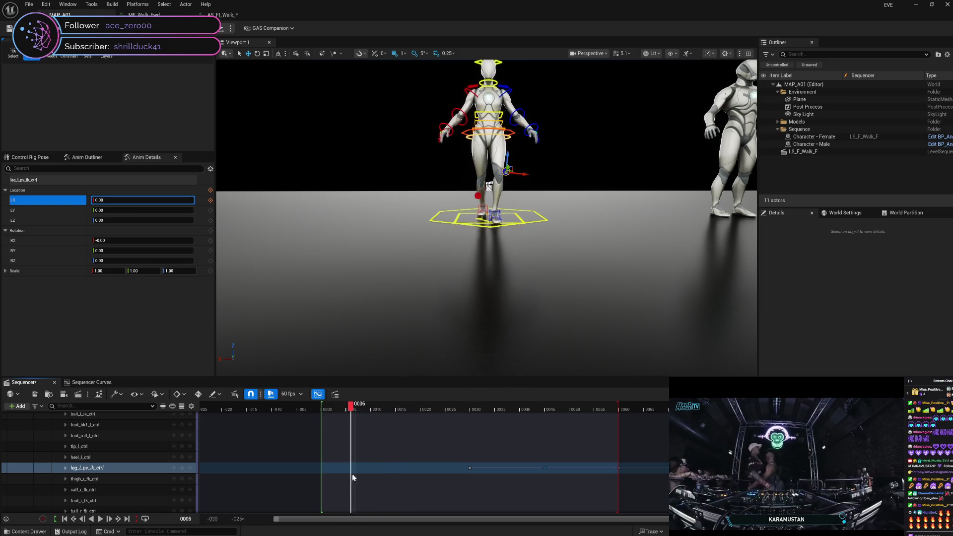
{"action": "mouse_move", "coordinate": [407, 471]}
{"action": "left_mouse_down"}
{"action": "mouse_move", "coordinate": [633, 447]}
{"action": "mouse_move", "coordinate": [823, 448]}
{"action": "left_mouse_up"}
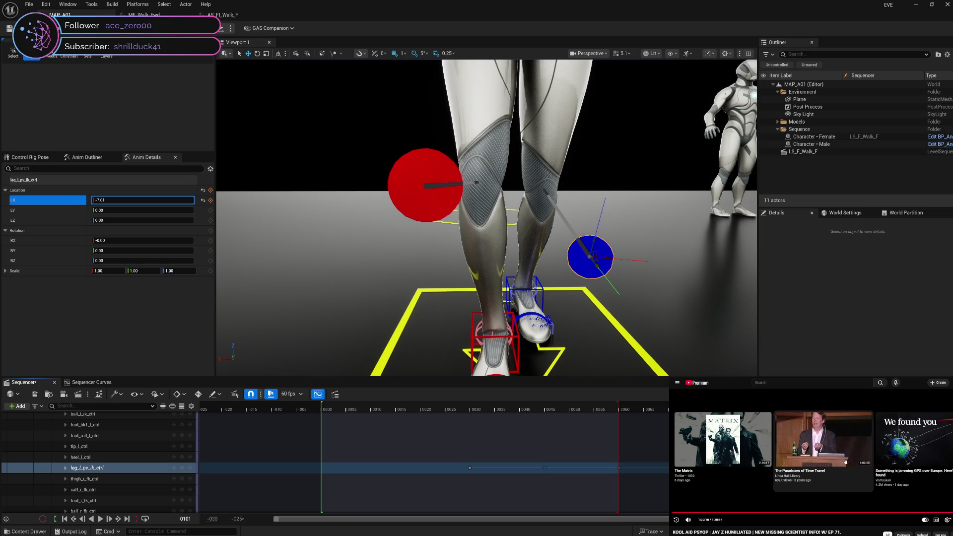
Step: Open the YouTube guide sidebar in the side browser
{"action": "left_click", "coordinate": [677, 383]}
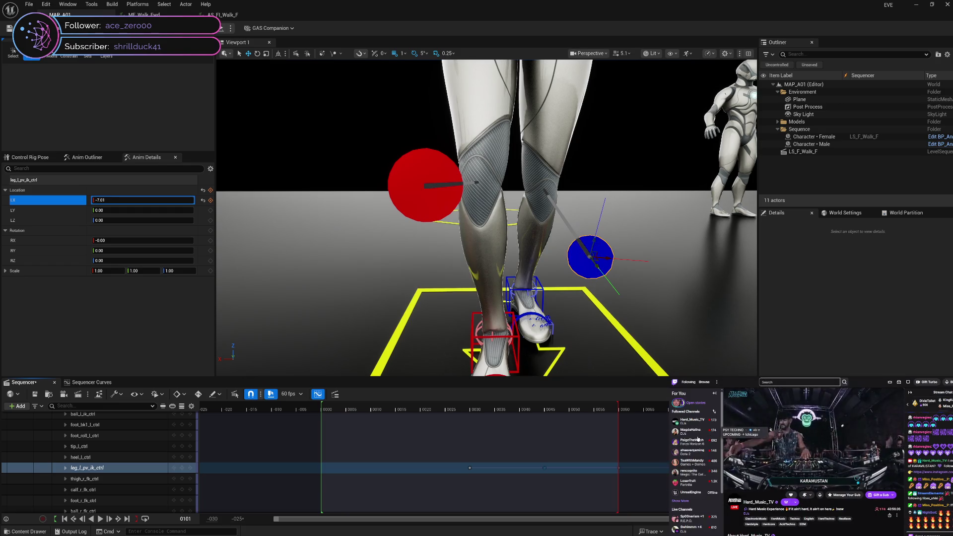
Step: Switch the Twitch pane to another channel and enlarge it to theatre mode
{"action": "left_click", "coordinate": [698, 437]}
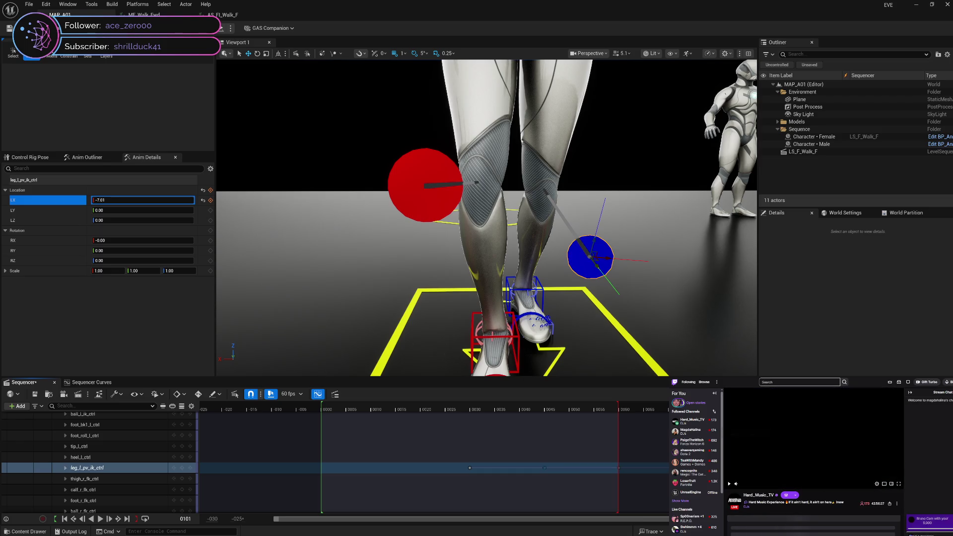
{"action": "left_click", "coordinate": [892, 484]}
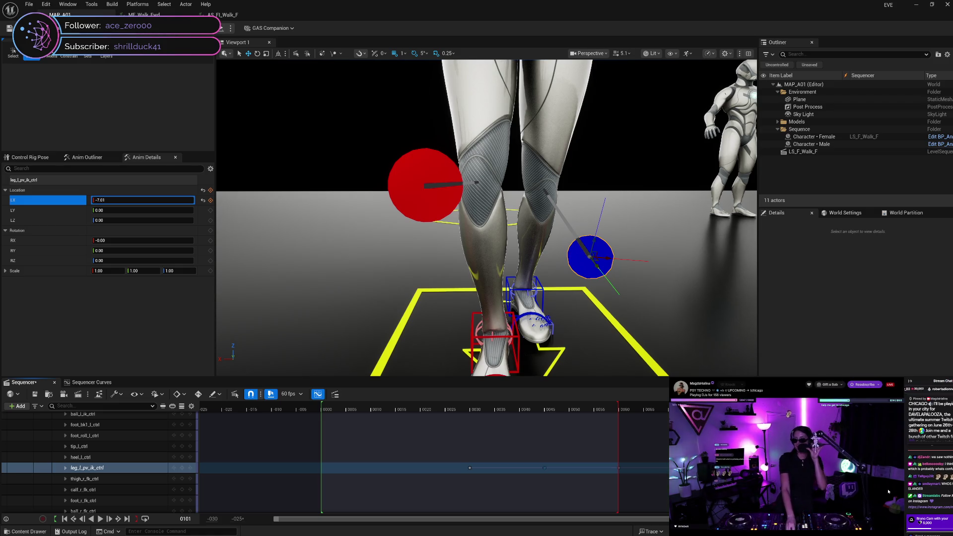
{"action": "mouse_move", "coordinate": [845, 472]}
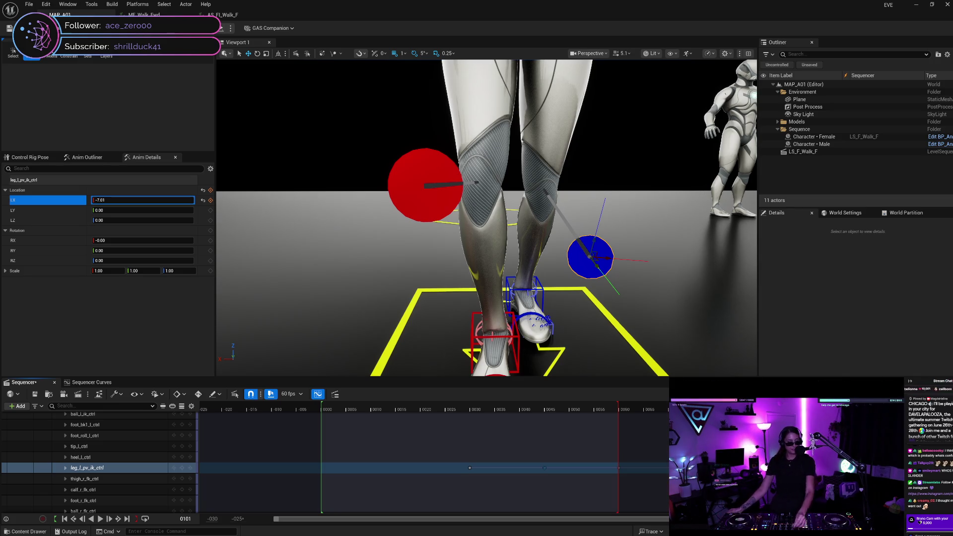
Step: Start a DJ Sets playlist video, then return to the MF_Walk_Fwd animation editor and orbit the preview
{"action": "key", "text": "ctrl+Tab"}
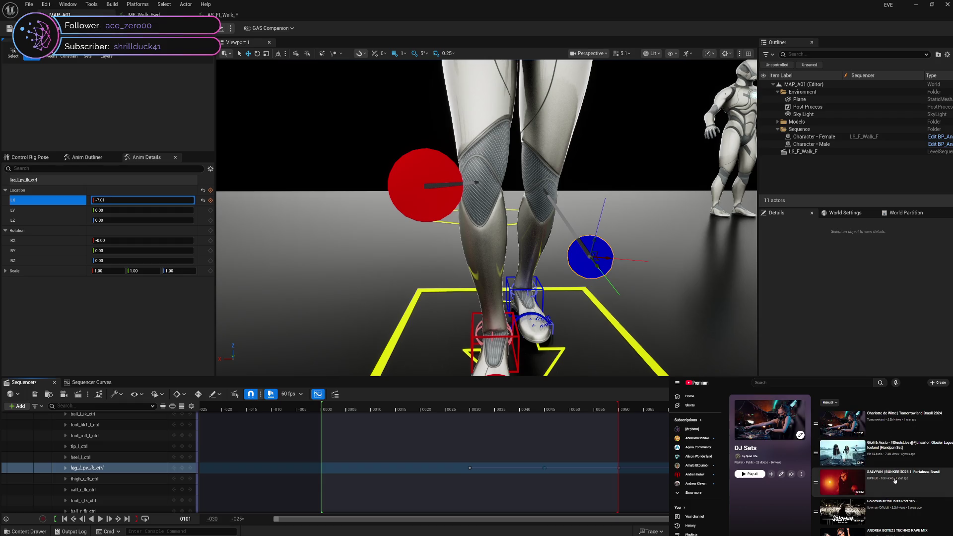
{"action": "scroll", "coordinate": [905, 489], "scroll_direction": "down", "scroll_amount": 10}
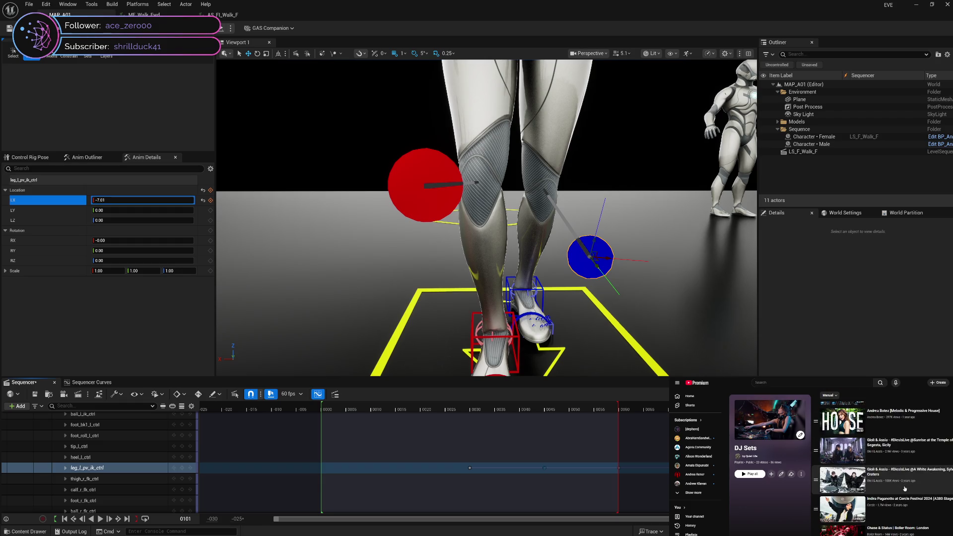
{"action": "scroll", "coordinate": [905, 489], "scroll_direction": "down", "scroll_amount": 3}
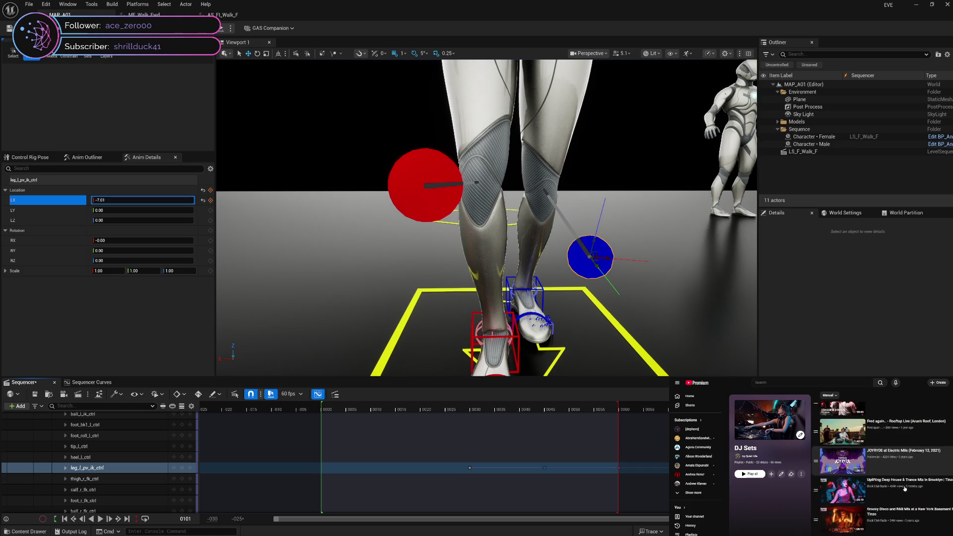
{"action": "scroll", "coordinate": [901, 458], "scroll_direction": "up", "scroll_amount": 1}
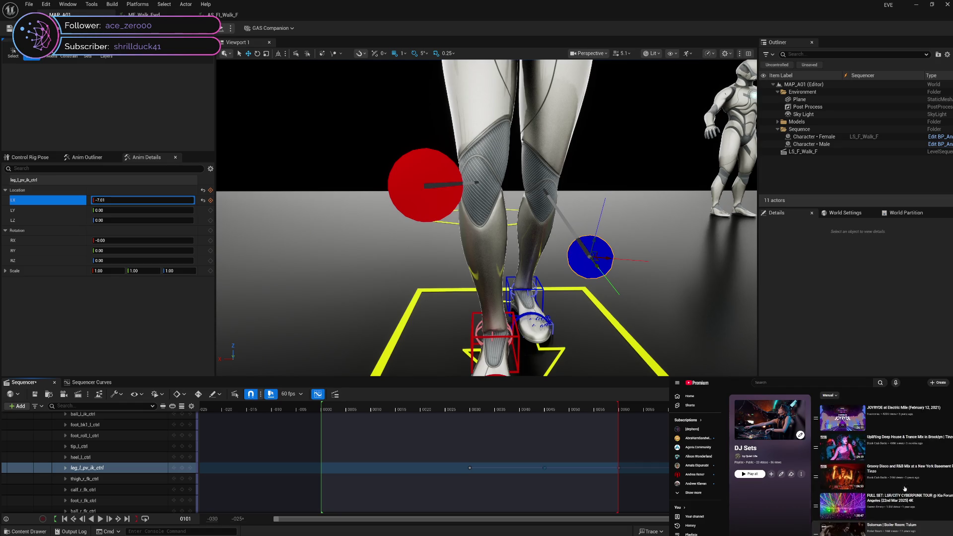
{"action": "left_click", "coordinate": [764, 409]}
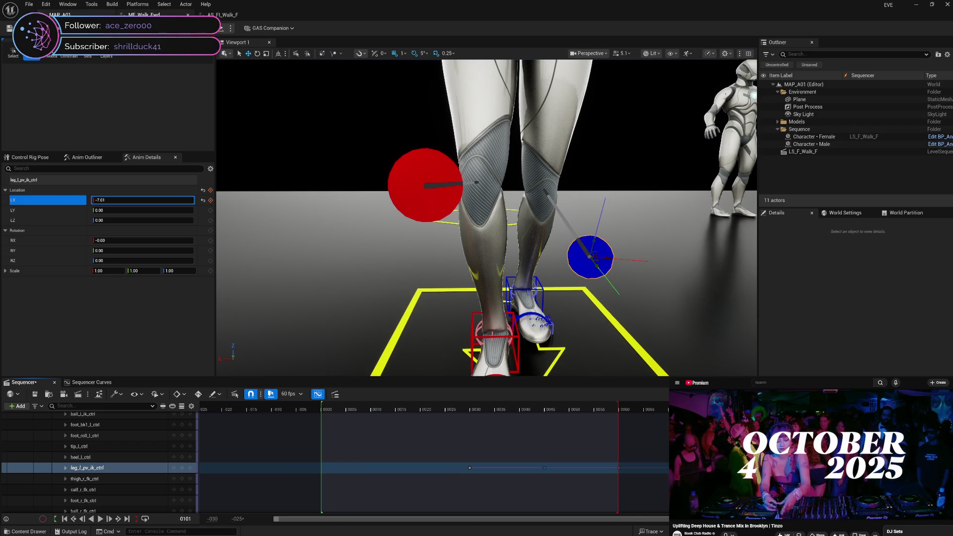
{"action": "left_click", "coordinate": [144, 14]}
{"action": "left_click_drag", "start_coordinate": [448, 173], "coordinate": [448, 174]}
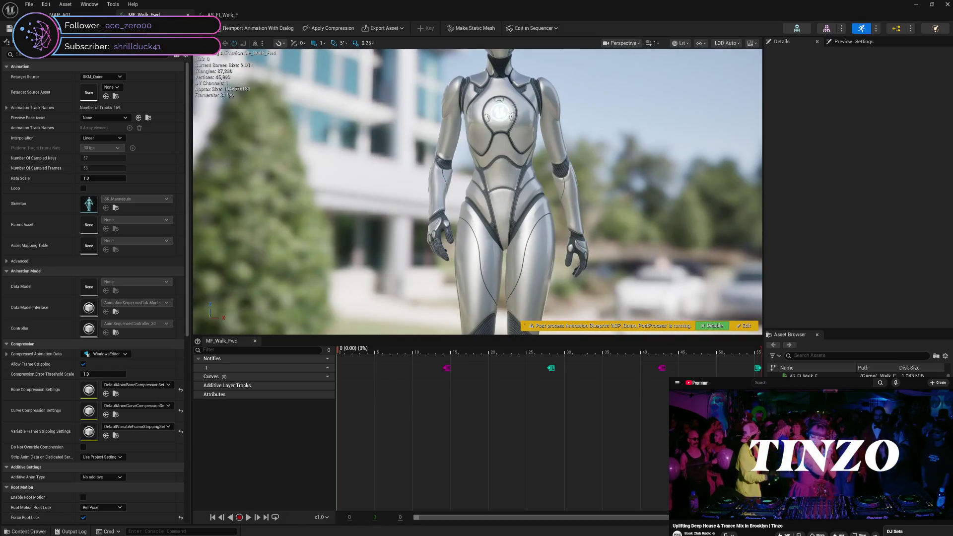
{"action": "mouse_move", "coordinate": [340, 354]}
{"action": "left_mouse_down"}
{"action": "mouse_move", "coordinate": [500, 353]}
{"action": "mouse_move", "coordinate": [335, 358]}
{"action": "mouse_move", "coordinate": [441, 368]}
{"action": "mouse_move", "coordinate": [761, 366]}
{"action": "mouse_move", "coordinate": [335, 386]}
{"action": "mouse_move", "coordinate": [760, 390]}
{"action": "mouse_move", "coordinate": [538, 432]}
{"action": "mouse_move", "coordinate": [320, 444]}
{"action": "mouse_move", "coordinate": [494, 426]}
{"action": "mouse_move", "coordinate": [759, 432]}
{"action": "mouse_move", "coordinate": [340, 467]}
{"action": "mouse_move", "coordinate": [647, 463]}
{"action": "left_mouse_up"}
{"action": "mouse_move", "coordinate": [446, 467]}
{"action": "left_mouse_down"}
{"action": "mouse_move", "coordinate": [458, 459]}
{"action": "mouse_move", "coordinate": [629, 468]}
{"action": "mouse_move", "coordinate": [430, 460]}
{"action": "mouse_move", "coordinate": [439, 457]}
{"action": "left_mouse_up"}
{"action": "left_click_drag", "start_coordinate": [557, 449], "coordinate": [296, 455]}
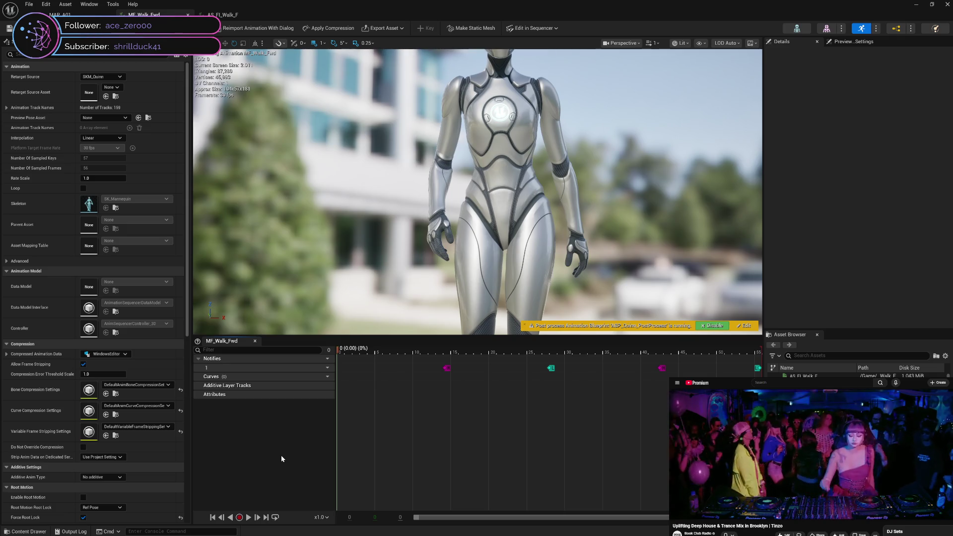
{"action": "left_click_drag", "start_coordinate": [347, 449], "coordinate": [439, 437]}
{"action": "left_click_drag", "start_coordinate": [445, 436], "coordinate": [549, 432]}
{"action": "left_click_drag", "start_coordinate": [598, 313], "coordinate": [594, 272]}
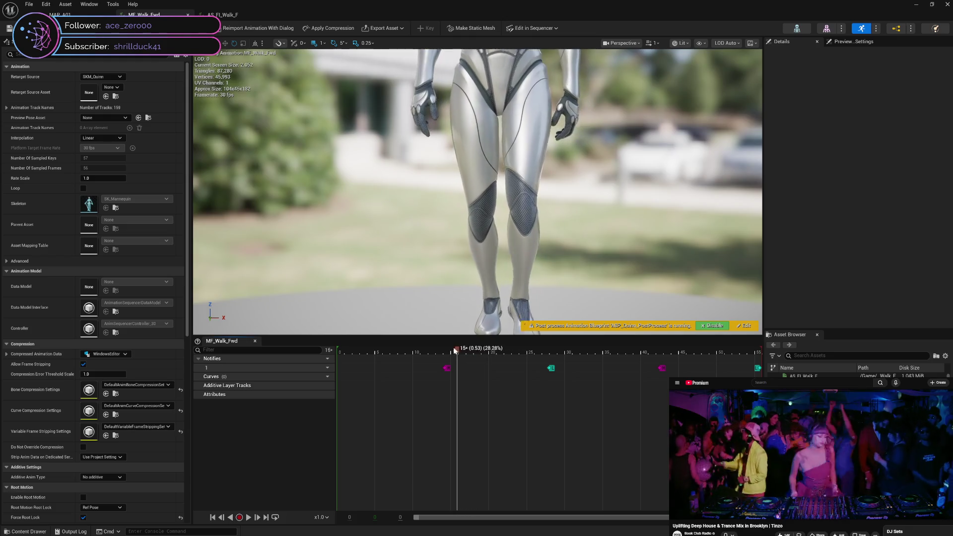
{"action": "mouse_move", "coordinate": [440, 351]}
{"action": "left_mouse_down"}
{"action": "mouse_move", "coordinate": [336, 360]}
{"action": "mouse_move", "coordinate": [484, 349]}
{"action": "mouse_move", "coordinate": [744, 357]}
{"action": "mouse_move", "coordinate": [350, 382]}
{"action": "mouse_move", "coordinate": [721, 377]}
{"action": "mouse_move", "coordinate": [617, 398]}
{"action": "mouse_move", "coordinate": [336, 416]}
{"action": "mouse_move", "coordinate": [485, 402]}
{"action": "left_mouse_up"}
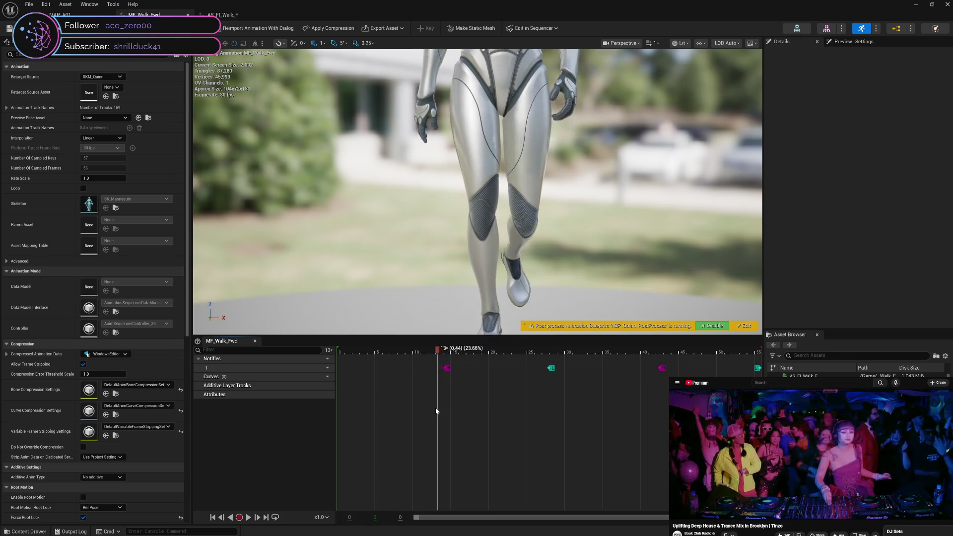
{"action": "mouse_move", "coordinate": [429, 409]}
{"action": "left_mouse_down"}
{"action": "mouse_move", "coordinate": [589, 401]}
{"action": "mouse_move", "coordinate": [555, 404]}
{"action": "left_mouse_up"}
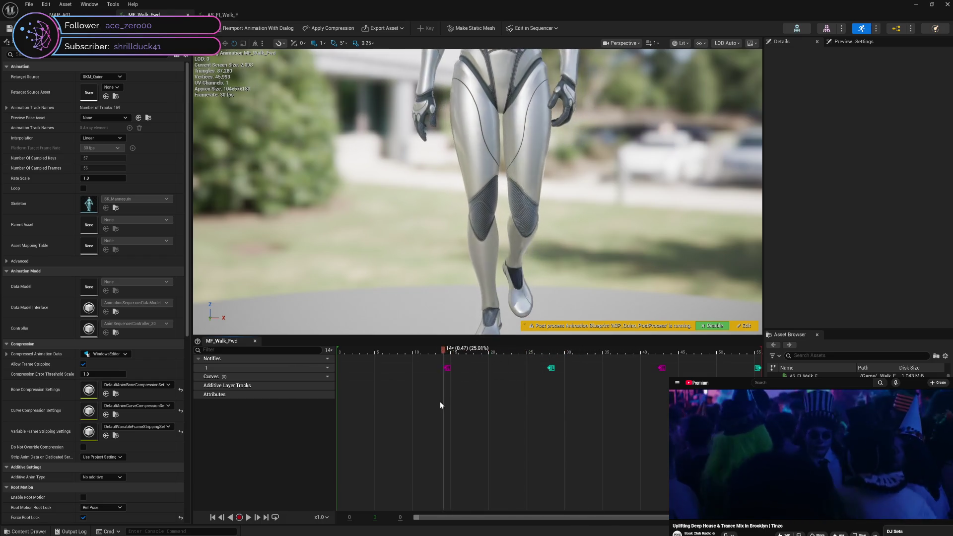
{"action": "left_click_drag", "start_coordinate": [410, 404], "coordinate": [366, 401]}
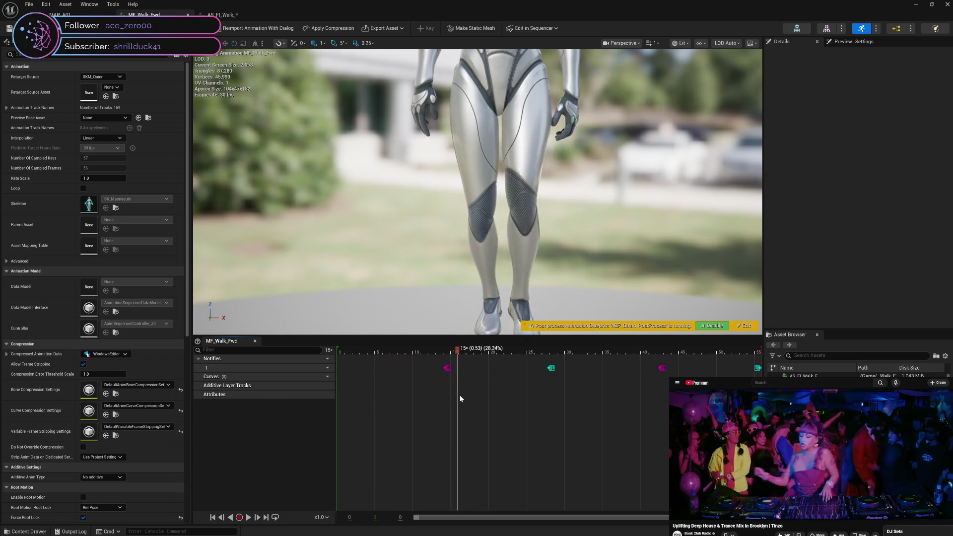
{"action": "left_click_drag", "start_coordinate": [520, 403], "coordinate": [603, 408]}
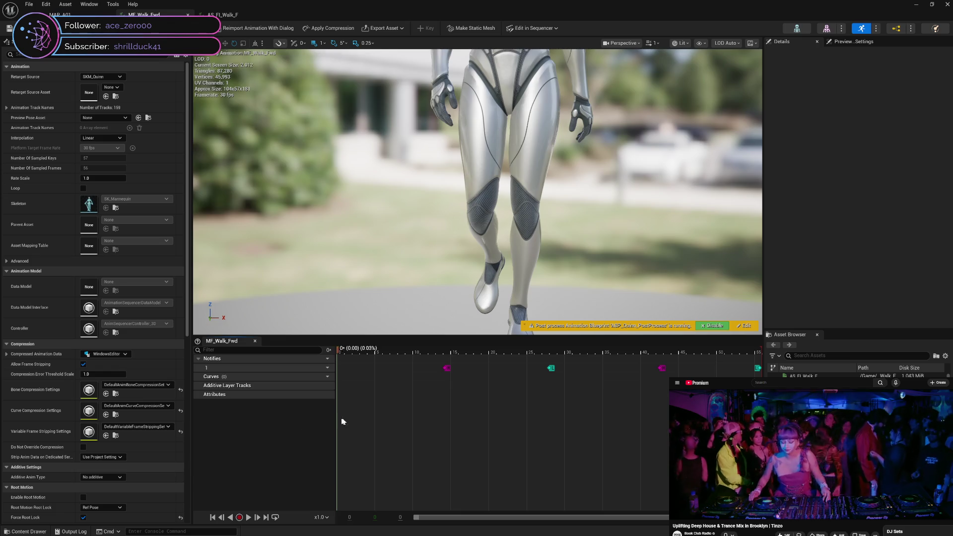
{"action": "mouse_move", "coordinate": [403, 417]}
{"action": "left_mouse_down"}
{"action": "mouse_move", "coordinate": [667, 419]}
{"action": "mouse_move", "coordinate": [391, 439]}
{"action": "mouse_move", "coordinate": [688, 437]}
{"action": "mouse_move", "coordinate": [313, 443]}
{"action": "mouse_move", "coordinate": [474, 431]}
{"action": "mouse_move", "coordinate": [720, 437]}
{"action": "mouse_move", "coordinate": [628, 450]}
{"action": "mouse_move", "coordinate": [752, 450]}
{"action": "left_mouse_up"}
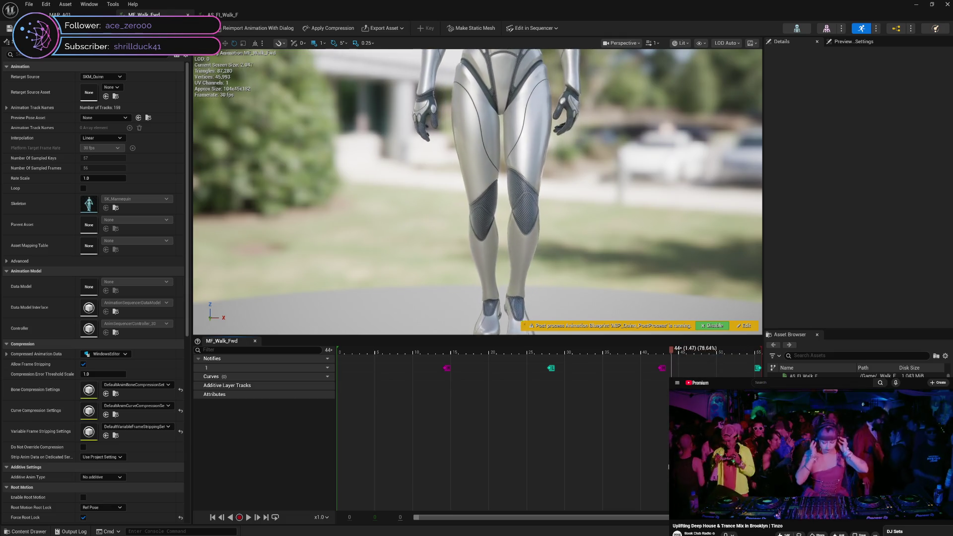
{"action": "mouse_move", "coordinate": [648, 467]}
{"action": "left_mouse_down"}
{"action": "mouse_move", "coordinate": [606, 462]}
{"action": "mouse_move", "coordinate": [671, 456]}
{"action": "left_mouse_up"}
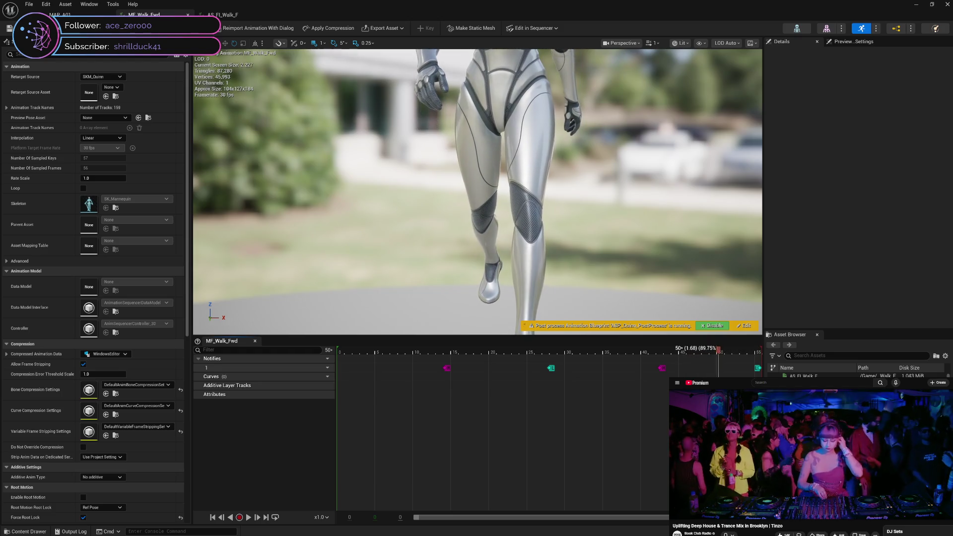